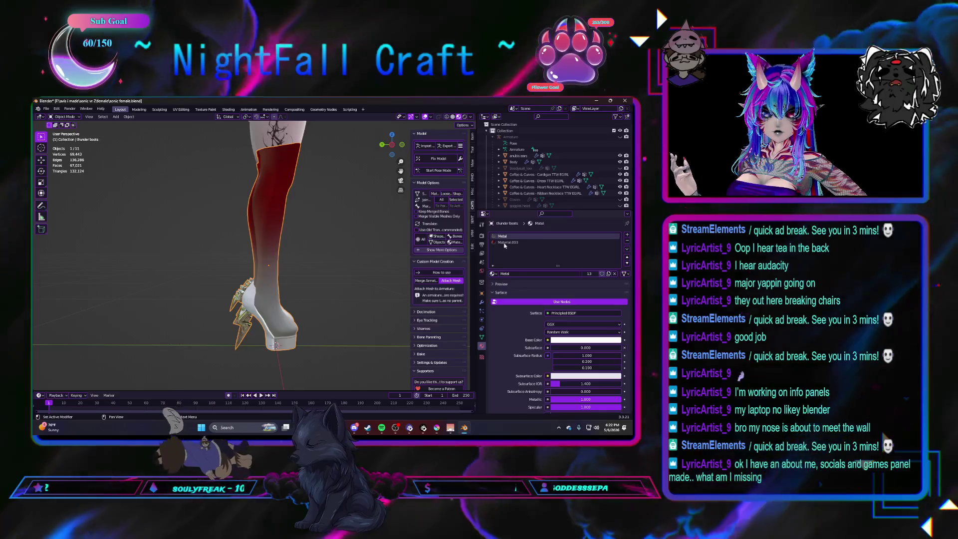
{"action": "scroll", "coordinate": [517, 314], "scroll_direction": "down", "scroll_amount": 4}
{"action": "scroll", "coordinate": [524, 341], "scroll_direction": "down", "scroll_amount": 4}
{"action": "scroll", "coordinate": [524, 341], "scroll_direction": "down", "scroll_amount": 2}
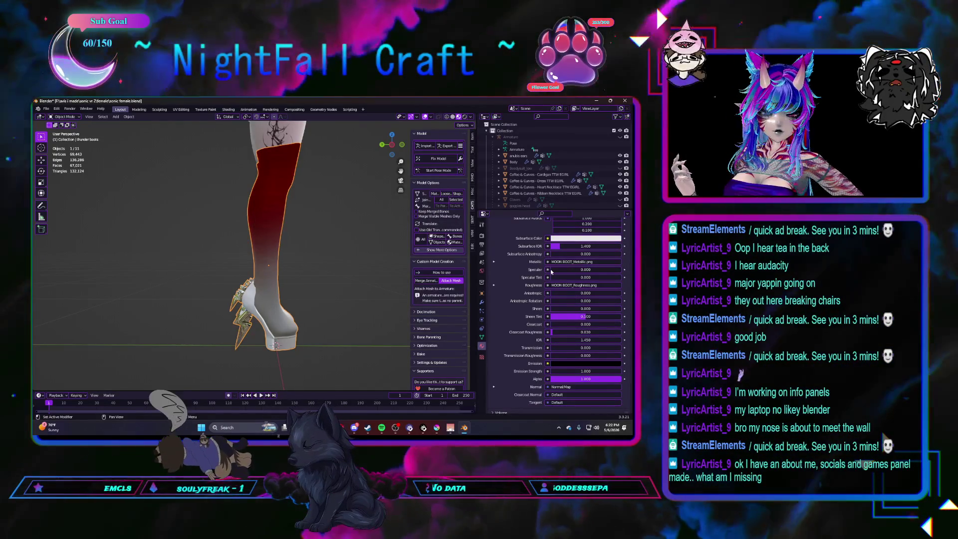
Raise the boot material's Sheen Tint to 1.0 and orbit to view the boot from the side
{"action": "left_click_drag", "start_coordinate": [583, 317], "coordinate": [621, 317]}
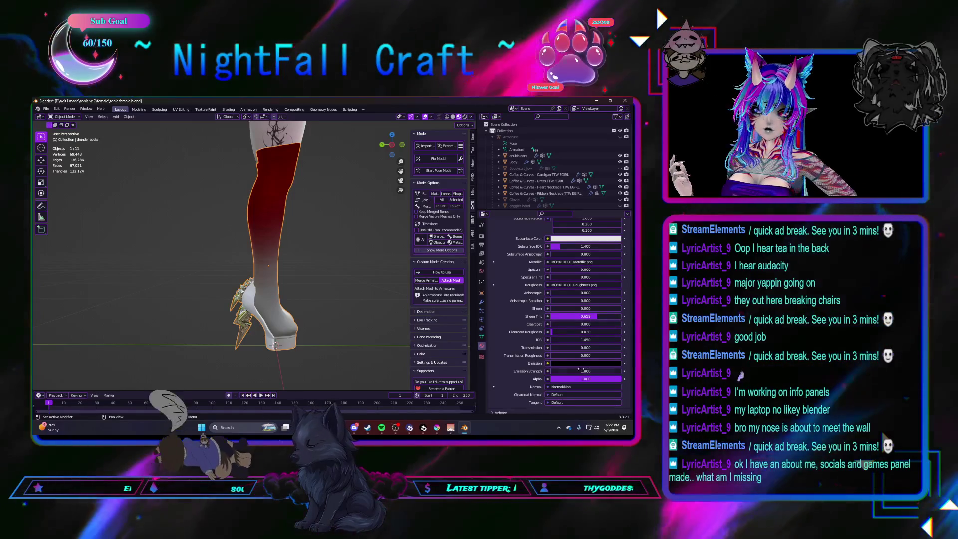
{"action": "middle_click_drag", "start_coordinate": [340, 309], "coordinate": [295, 289]}
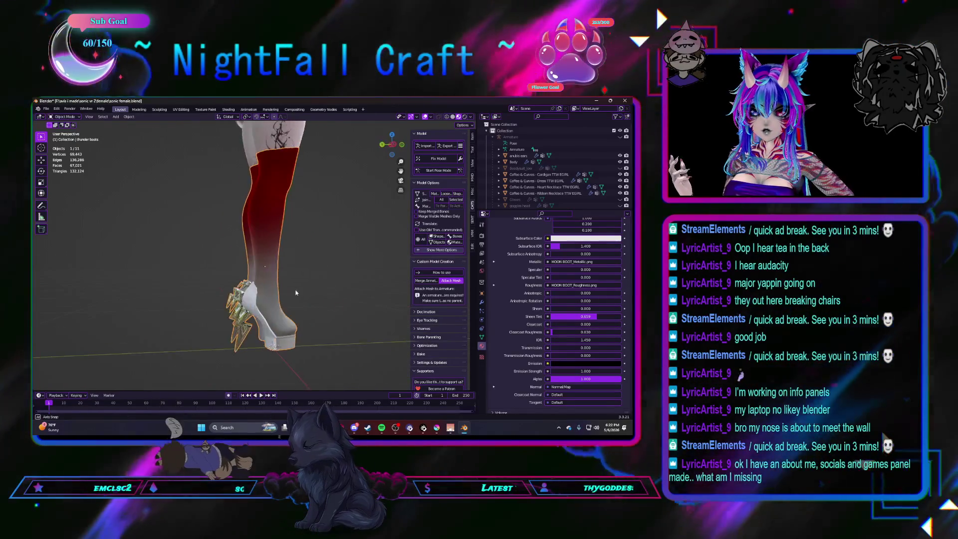
{"action": "scroll", "coordinate": [521, 294], "scroll_direction": "up", "scroll_amount": 3}
{"action": "scroll", "coordinate": [522, 294], "scroll_direction": "up", "scroll_amount": 4}
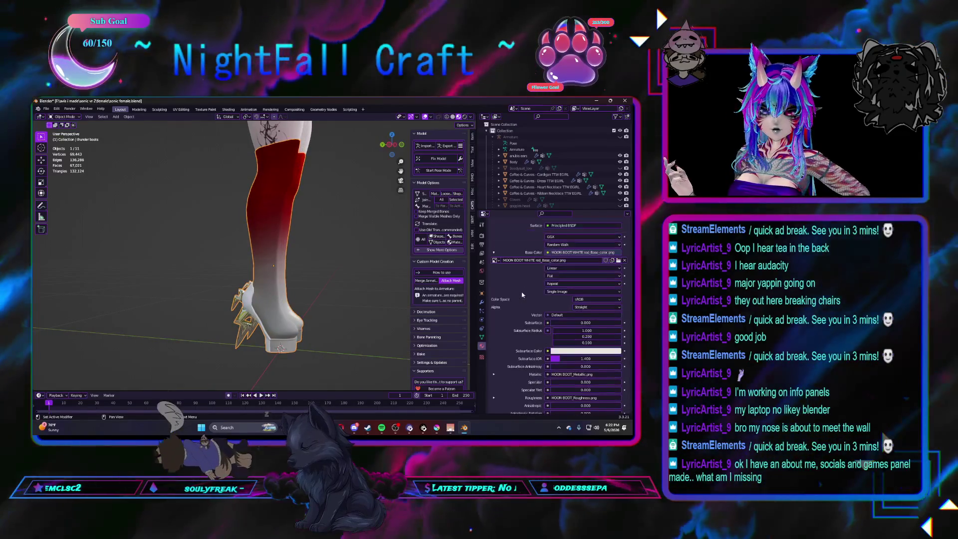
Browse the Base Color image to the textures folder listing the MOON BOOT WHITE variants
{"action": "left_click", "coordinate": [617, 273]}
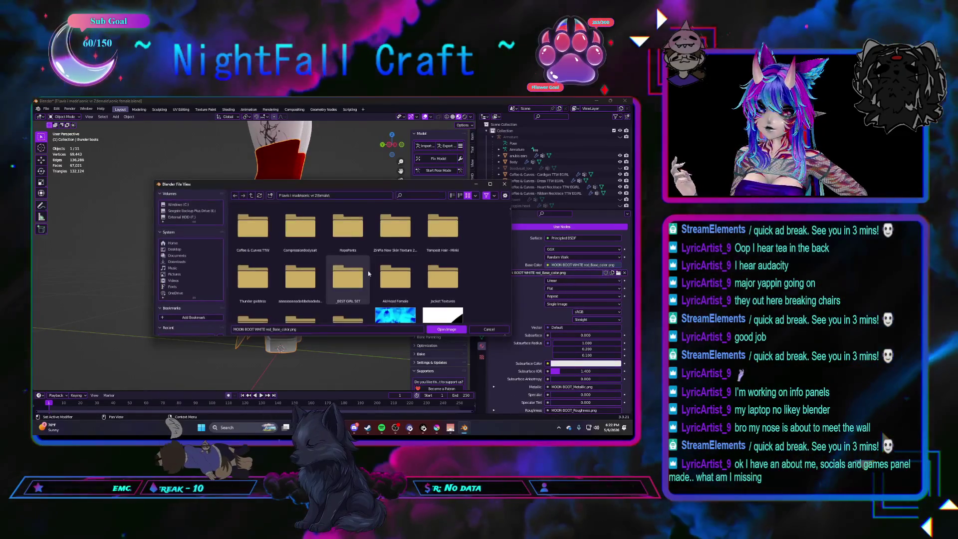
{"action": "double_click", "coordinate": [329, 247]}
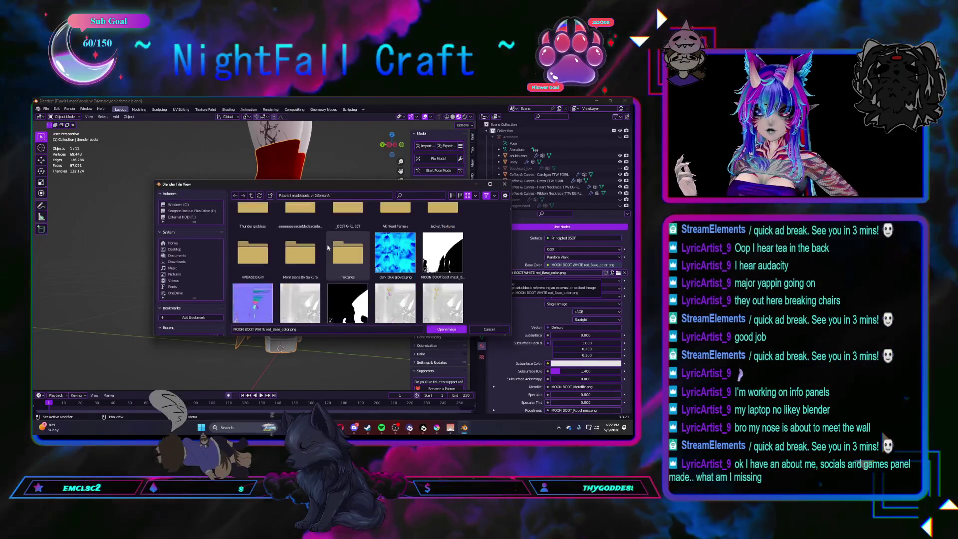
{"action": "scroll", "coordinate": [332, 248], "scroll_direction": "down", "scroll_amount": 2}
{"action": "scroll", "coordinate": [340, 253], "scroll_direction": "down", "scroll_amount": 2}
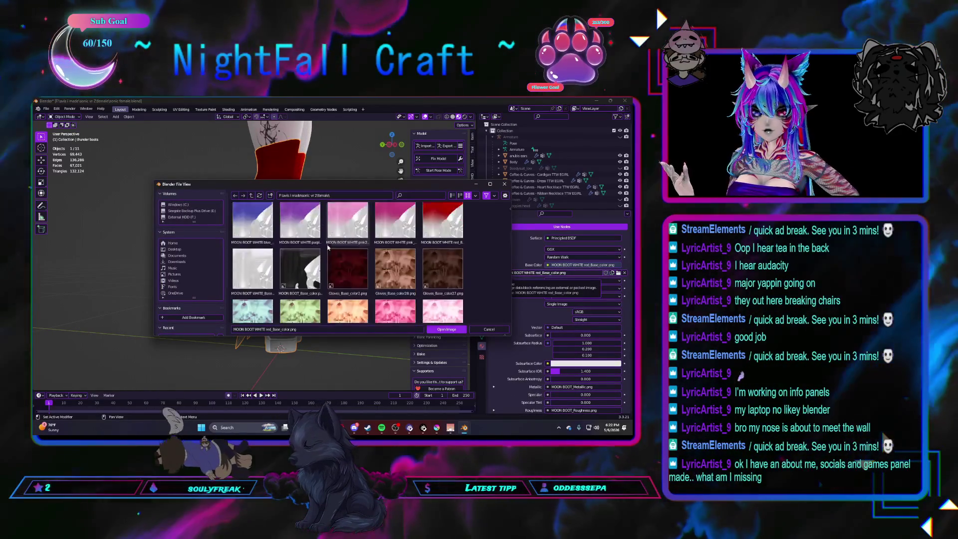
{"action": "scroll", "coordinate": [351, 257], "scroll_direction": "down", "scroll_amount": 2}
{"action": "scroll", "coordinate": [351, 256], "scroll_direction": "down", "scroll_amount": 2}
{"action": "scroll", "coordinate": [352, 257], "scroll_direction": "down", "scroll_amount": 2}
{"action": "scroll", "coordinate": [353, 258], "scroll_direction": "down", "scroll_amount": 2}
{"action": "scroll", "coordinate": [352, 259], "scroll_direction": "up", "scroll_amount": 2}
{"action": "scroll", "coordinate": [353, 259], "scroll_direction": "up", "scroll_amount": 2}
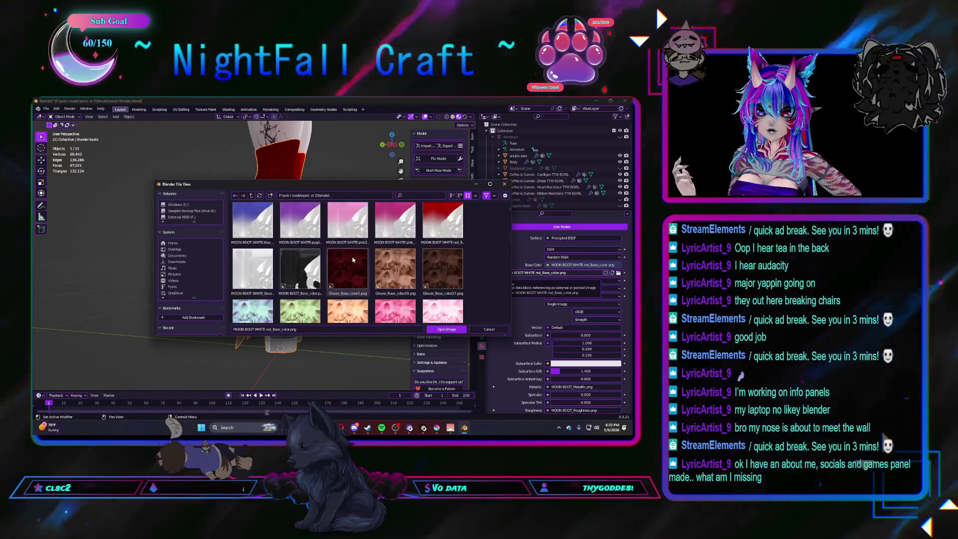
{"action": "scroll", "coordinate": [354, 258], "scroll_direction": "up", "scroll_amount": 2}
{"action": "scroll", "coordinate": [352, 257], "scroll_direction": "up", "scroll_amount": 1}
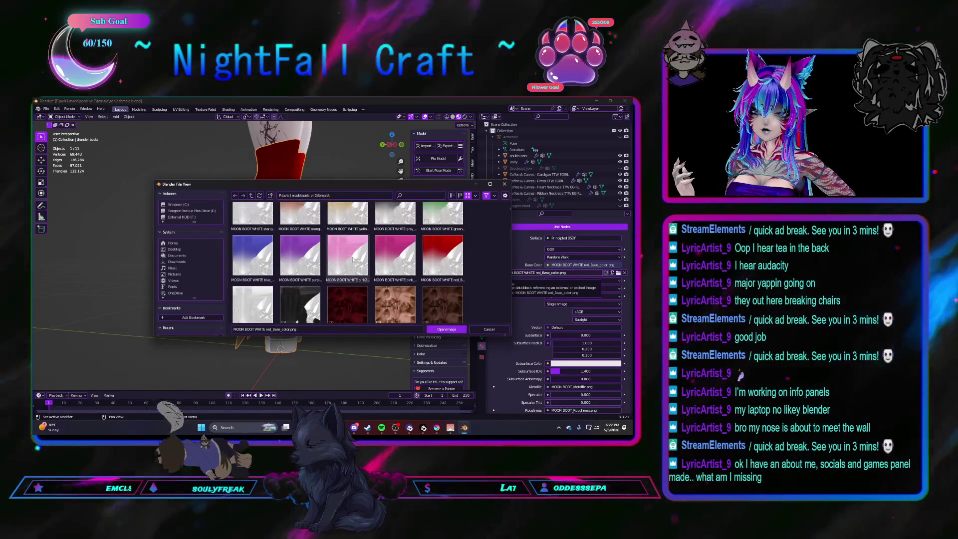
{"action": "scroll", "coordinate": [353, 257], "scroll_direction": "up", "scroll_amount": 2}
{"action": "scroll", "coordinate": [353, 257], "scroll_direction": "up", "scroll_amount": 2}
{"action": "scroll", "coordinate": [352, 257], "scroll_direction": "down", "scroll_amount": 1}
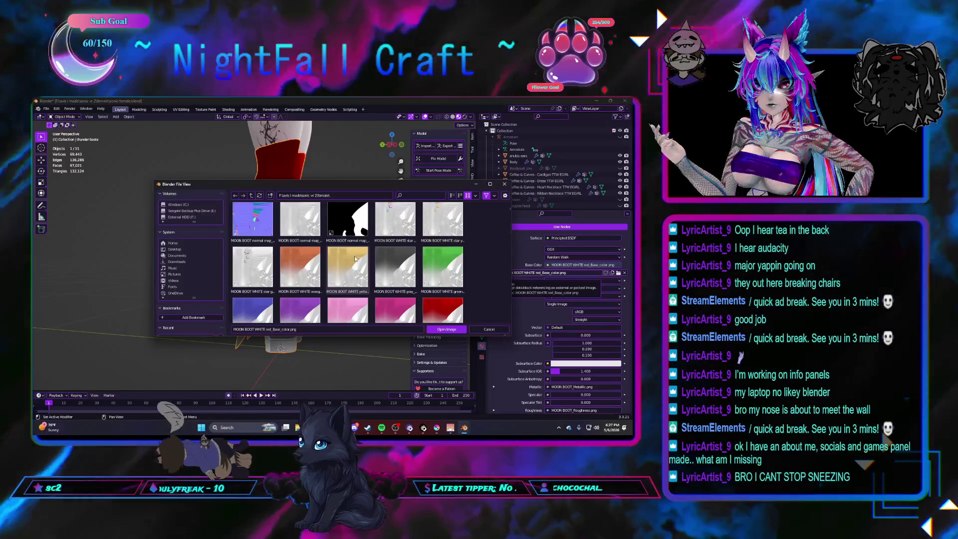
{"action": "scroll", "coordinate": [358, 241], "scroll_direction": "down", "scroll_amount": 2}
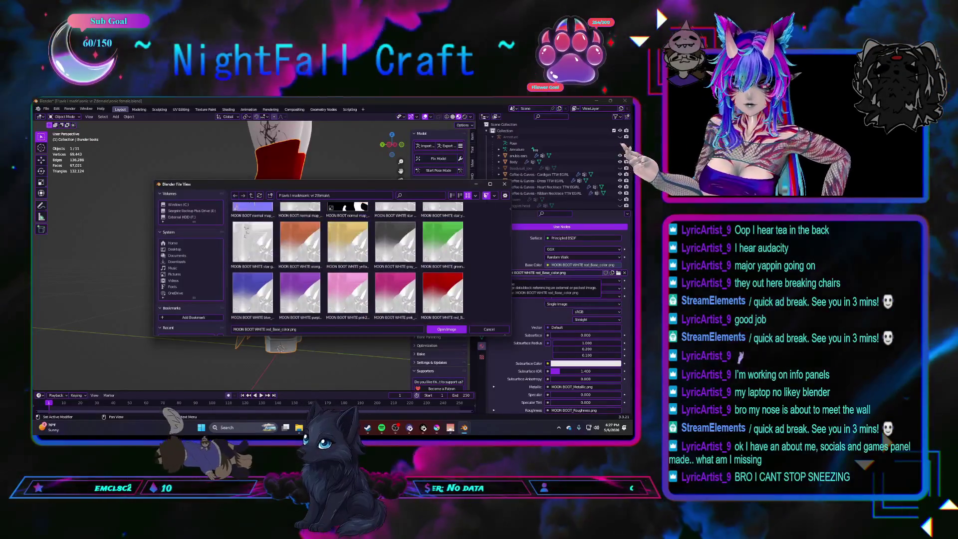
{"action": "left_click", "coordinate": [486, 187]}
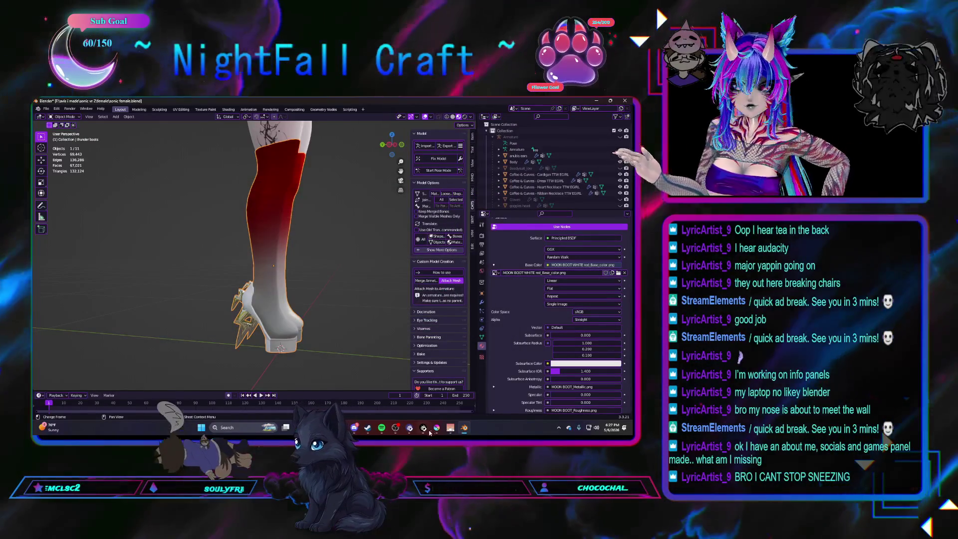
Drop MOON BOOT_Base_color.png from the female folder into the gloves document as a new layer
{"action": "left_click", "coordinate": [434, 430]}
{"action": "mouse_move", "coordinate": [299, 428]}
{"action": "left_click", "coordinate": [375, 392]}
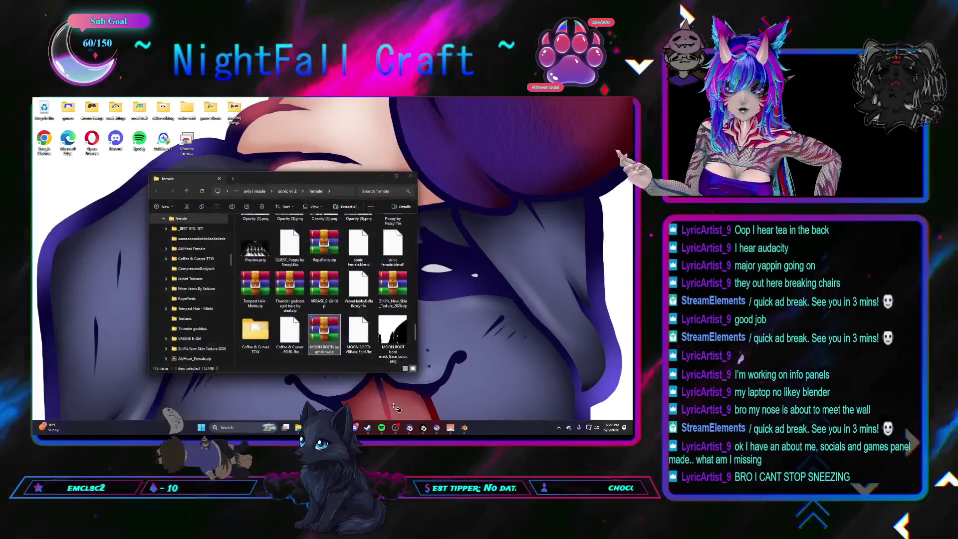
{"action": "scroll", "coordinate": [346, 317], "scroll_direction": "down", "scroll_amount": 5}
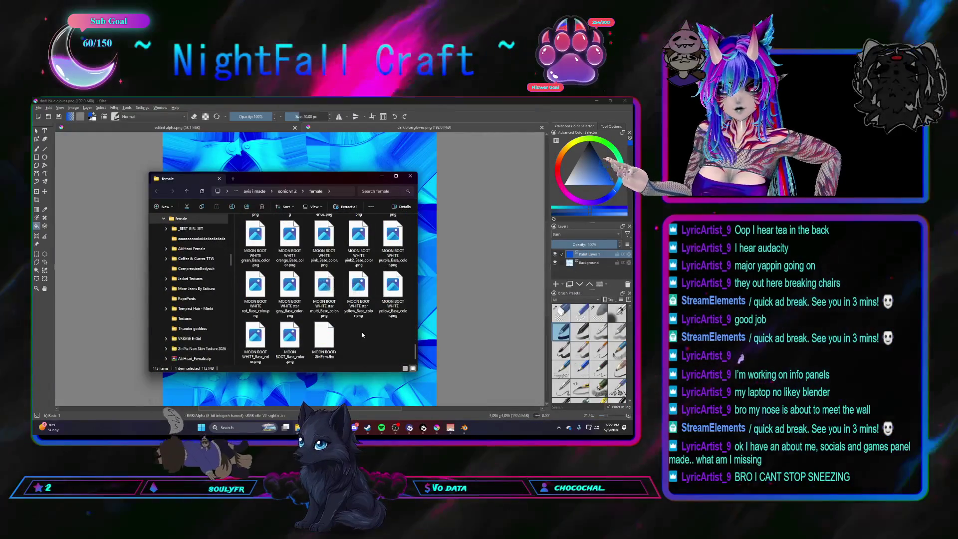
{"action": "mouse_move", "coordinate": [255, 287]}
{"action": "left_mouse_down"}
{"action": "mouse_move", "coordinate": [142, 292]}
{"action": "mouse_move", "coordinate": [93, 264]}
{"action": "left_mouse_up"}
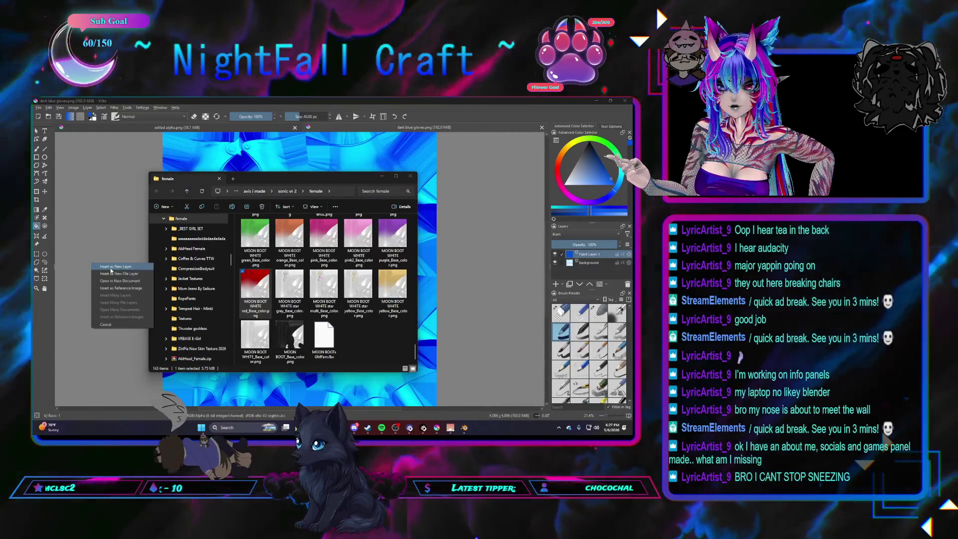
{"action": "left_click", "coordinate": [290, 337]}
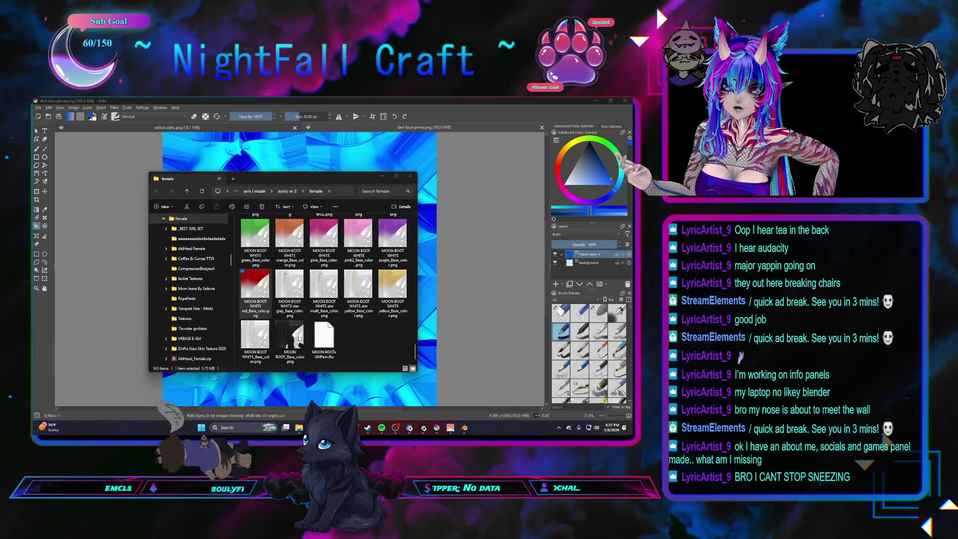
{"action": "left_click_drag", "start_coordinate": [290, 337], "coordinate": [117, 303]}
{"action": "key", "text": "Escape"}
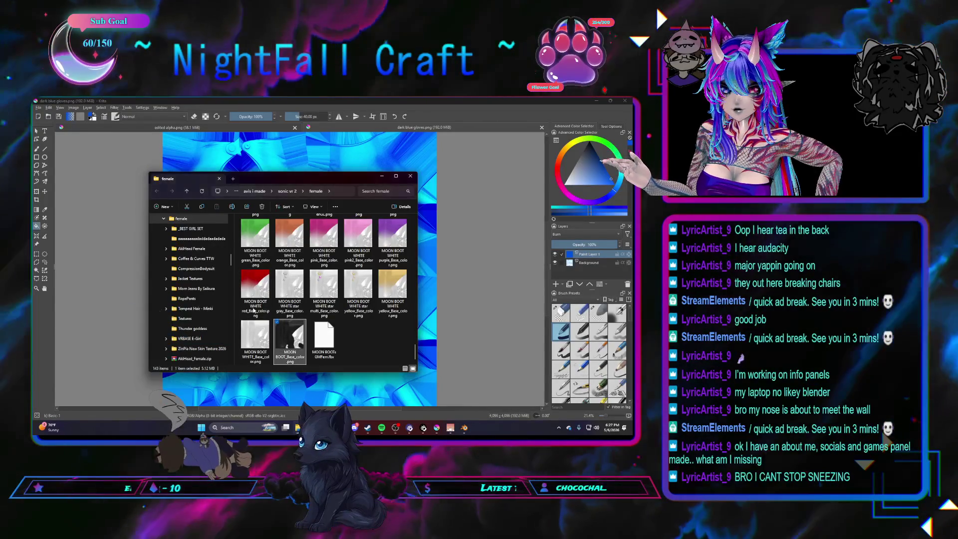
{"action": "scroll", "coordinate": [309, 314], "scroll_direction": "down", "scroll_amount": 3}
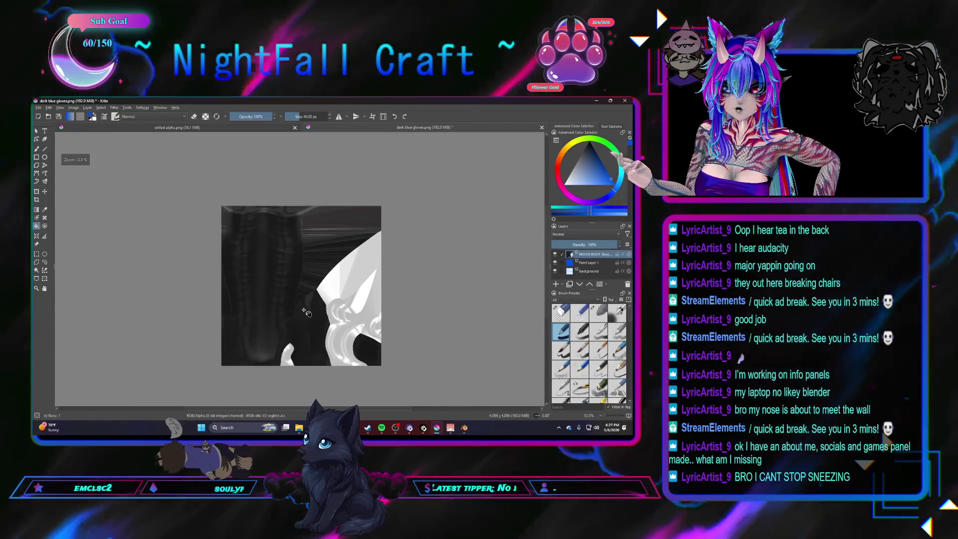
{"action": "scroll", "coordinate": [308, 317], "scroll_direction": "up", "scroll_amount": 1}
{"action": "scroll", "coordinate": [309, 318], "scroll_direction": "up", "scroll_amount": 1}
{"action": "scroll", "coordinate": [284, 307], "scroll_direction": "down", "scroll_amount": 1}
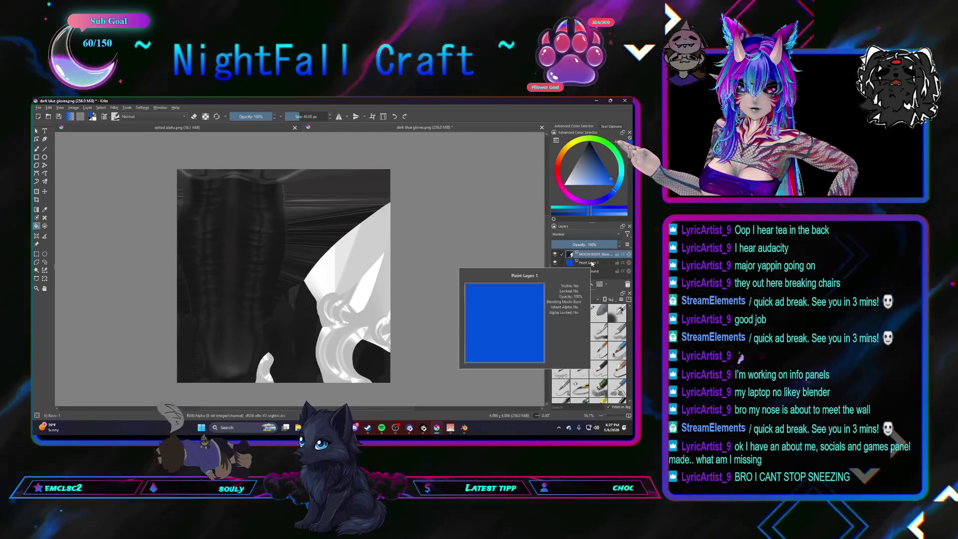
Delete Paint Layer 1 and Background, then select the similar-coloured texture regions
{"action": "left_click", "coordinate": [627, 283]}
{"action": "left_click", "coordinate": [627, 284]}
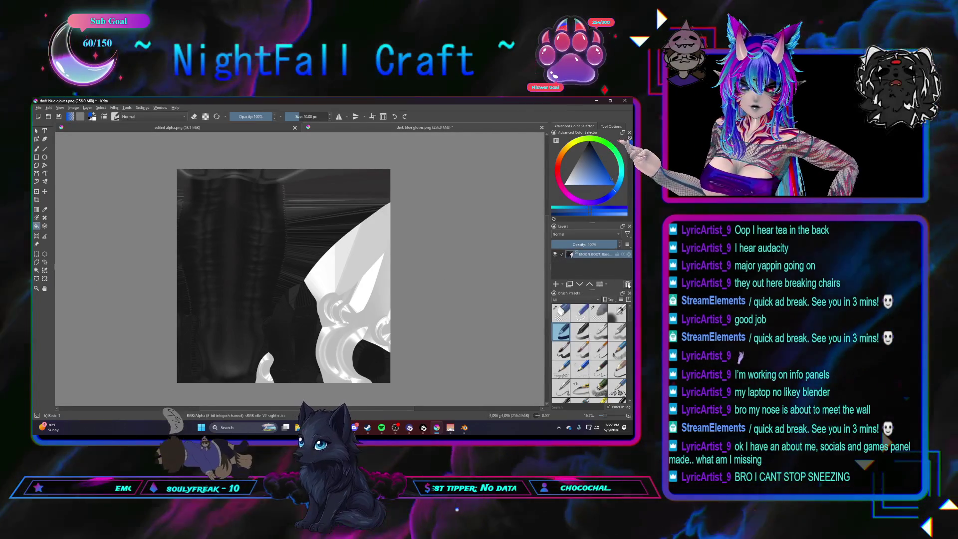
{"action": "left_click", "coordinate": [45, 270]}
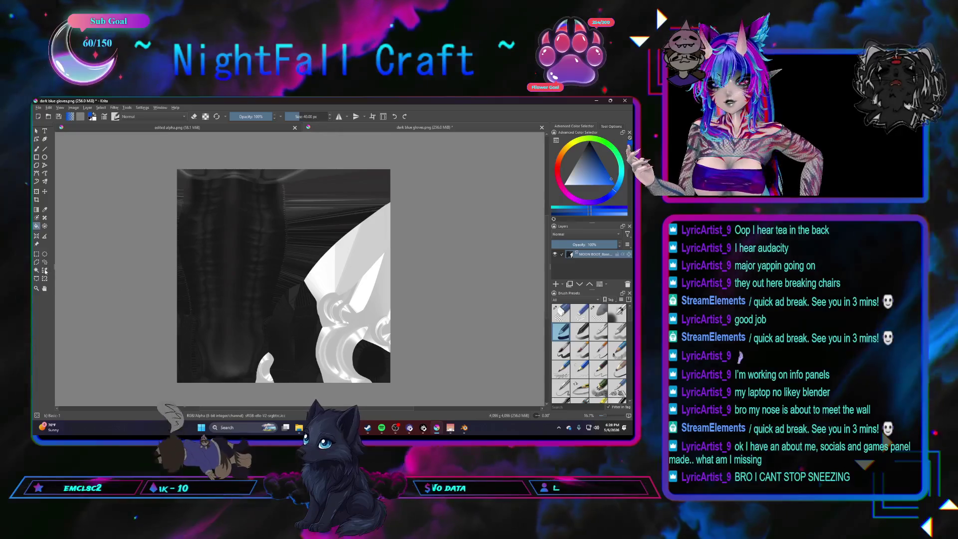
{"action": "left_click", "coordinate": [237, 286]}
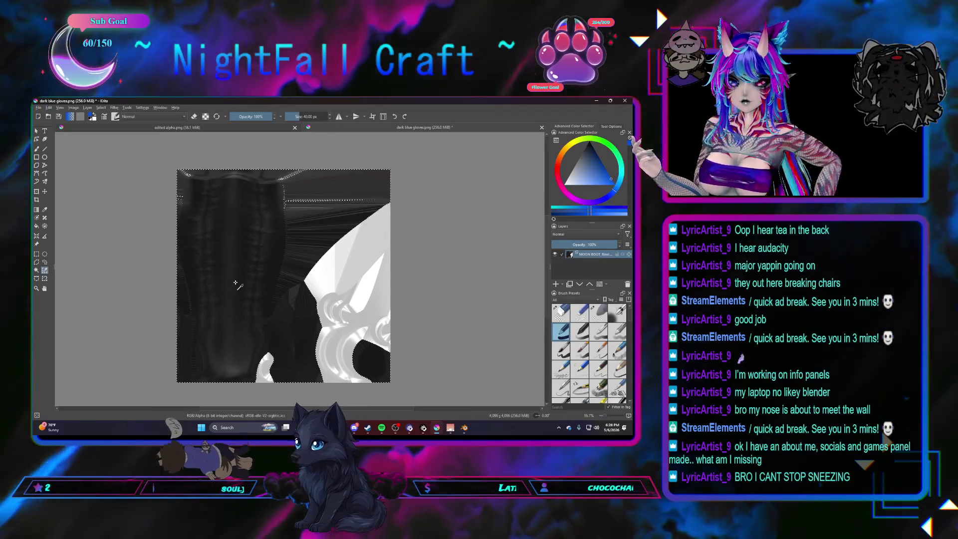
{"action": "scroll", "coordinate": [237, 286], "scroll_direction": "up", "scroll_amount": 5}
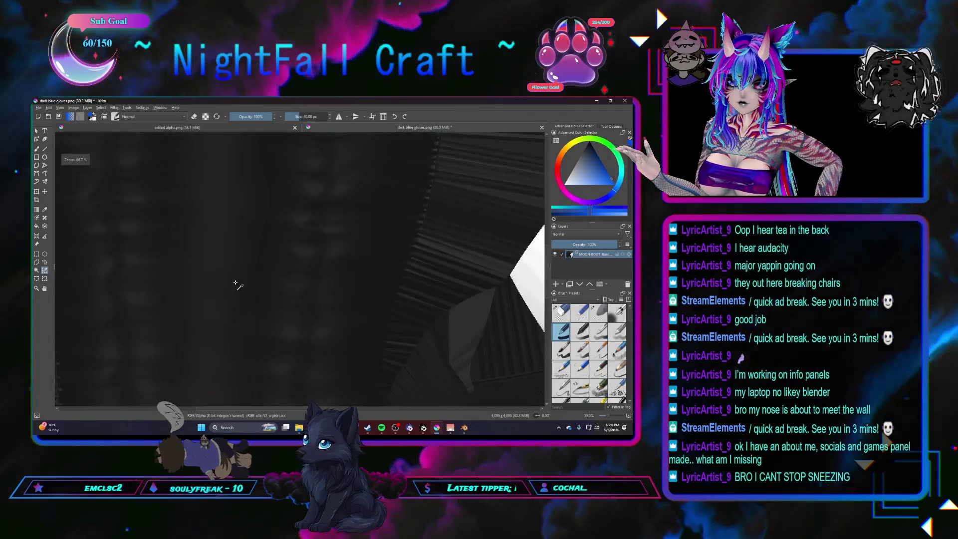
{"action": "scroll", "coordinate": [274, 246], "scroll_direction": "down", "scroll_amount": 3}
{"action": "scroll", "coordinate": [288, 331], "scroll_direction": "up", "scroll_amount": 3}
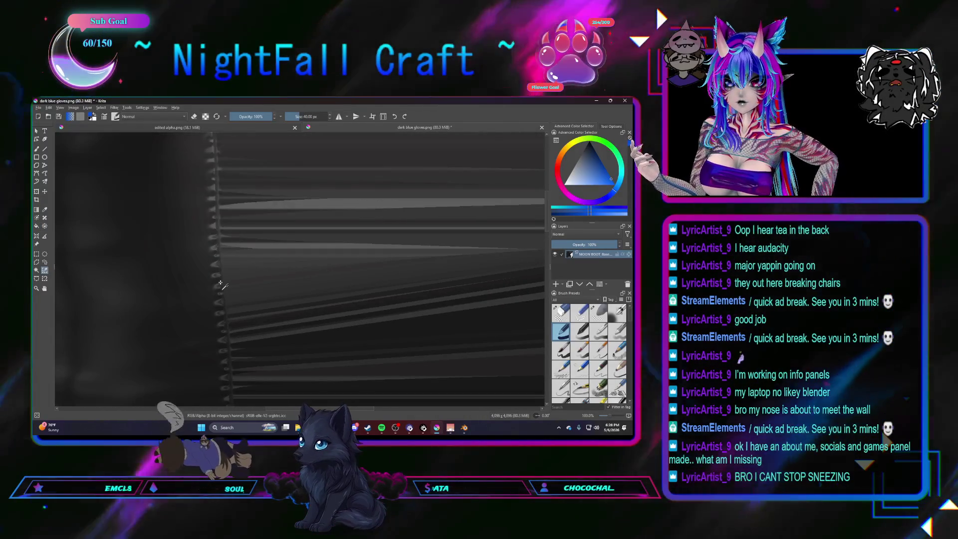
{"action": "scroll", "coordinate": [220, 284], "scroll_direction": "down", "scroll_amount": 5}
Centre the texture, add a new paint layer above the boots and choose red as the colour
{"action": "middle_click_drag", "start_coordinate": [215, 323], "coordinate": [251, 249]}
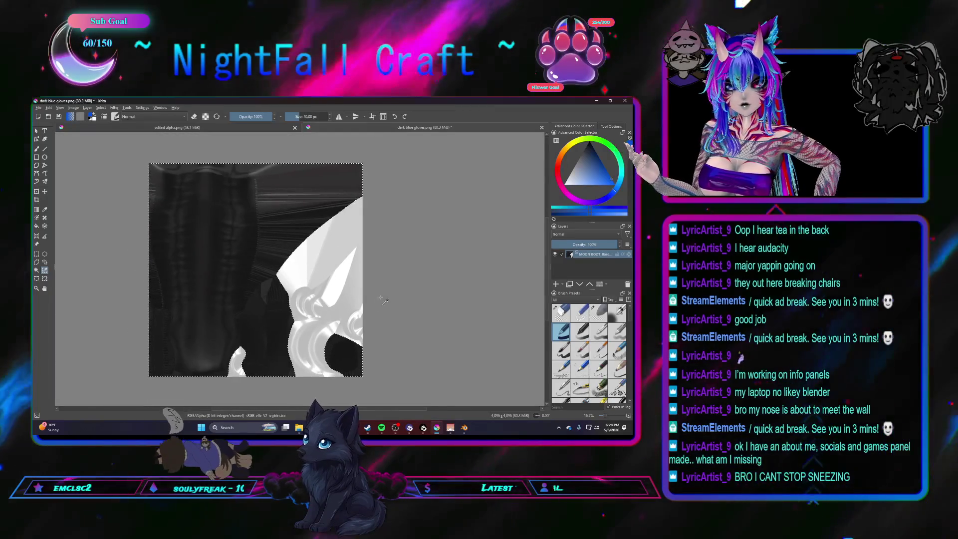
{"action": "left_click", "coordinate": [557, 285]}
{"action": "left_click", "coordinate": [557, 178]}
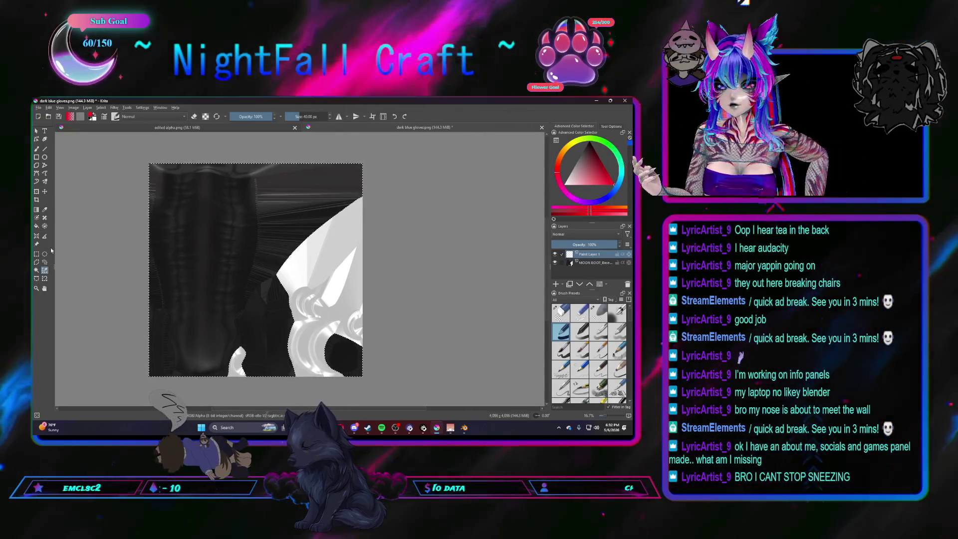
Fill the dark texture areas of the new layer with red
{"action": "left_click", "coordinate": [204, 246]}
{"action": "left_click", "coordinate": [346, 346]}
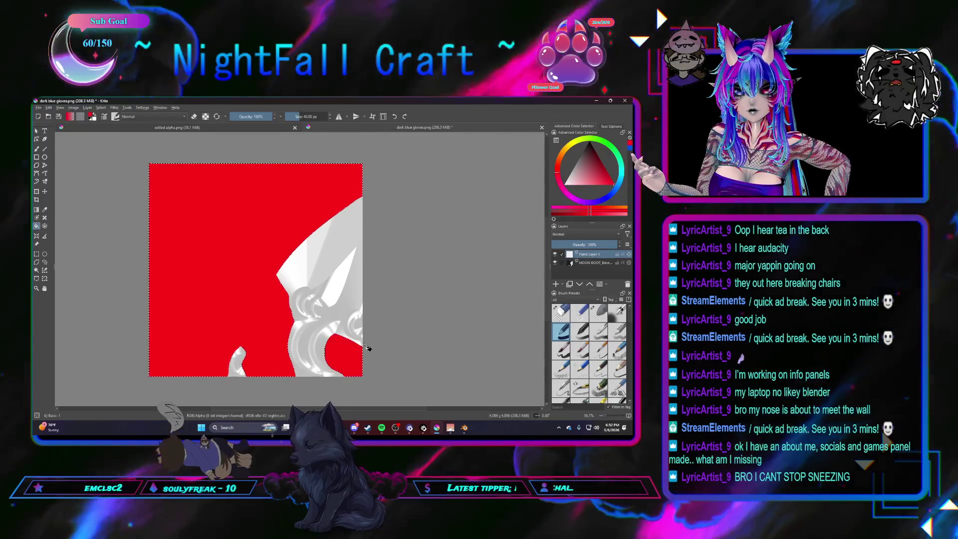
Set the red layer's blending mode to Color in Layer Properties so the boots read red
{"action": "right_click", "coordinate": [589, 256]}
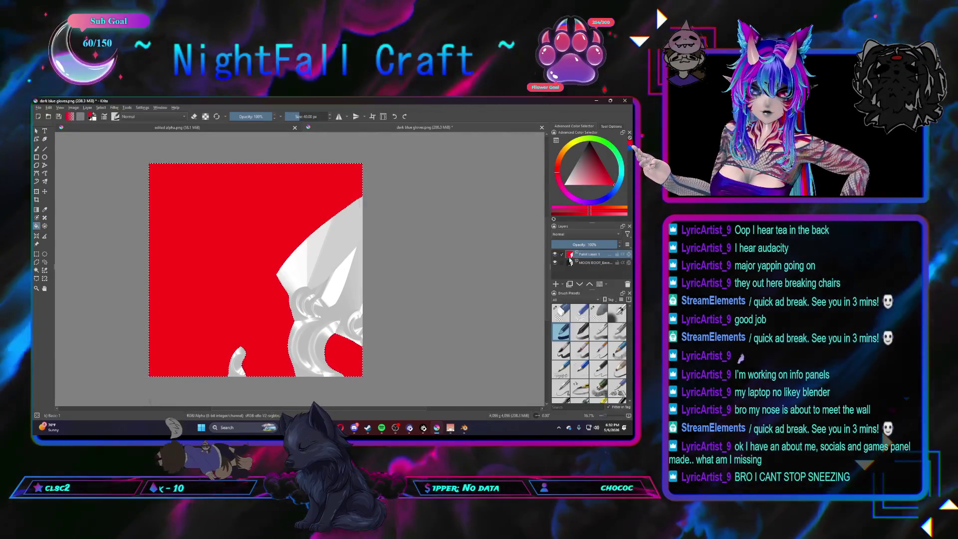
{"action": "left_click", "coordinate": [591, 263]}
{"action": "left_click", "coordinate": [276, 246]}
{"action": "left_click", "coordinate": [271, 199]}
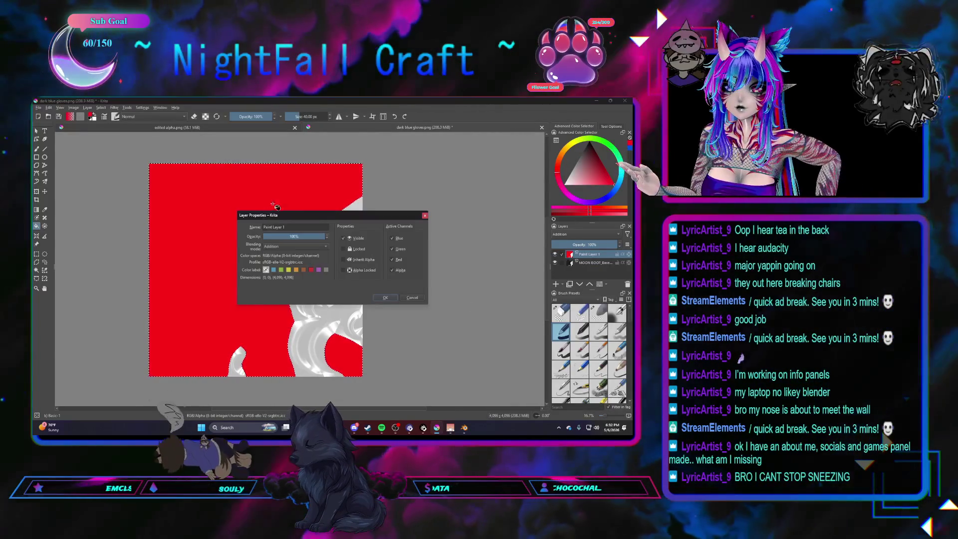
{"action": "left_click_drag", "start_coordinate": [310, 214], "coordinate": [442, 214]}
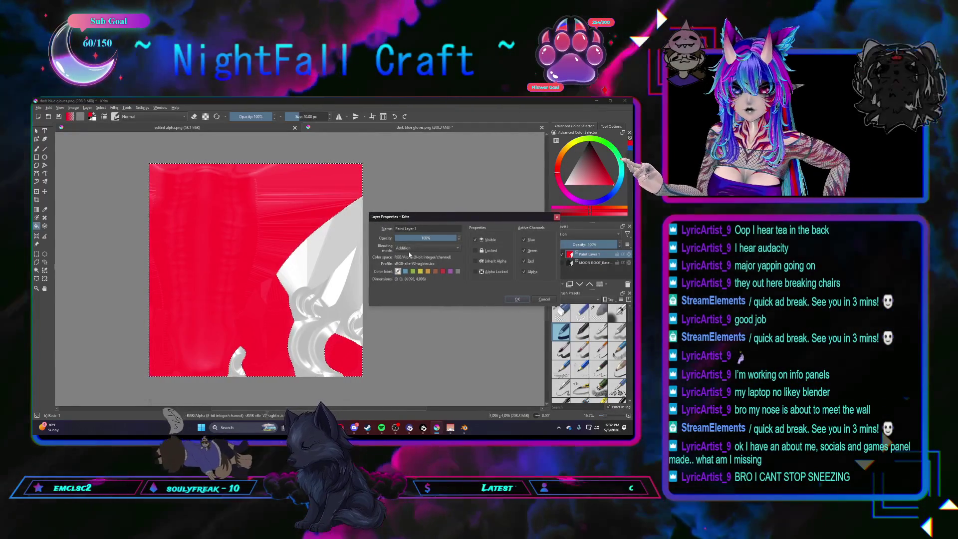
{"action": "left_click", "coordinate": [409, 247]}
{"action": "scroll", "coordinate": [405, 248], "scroll_direction": "down", "scroll_amount": 1}
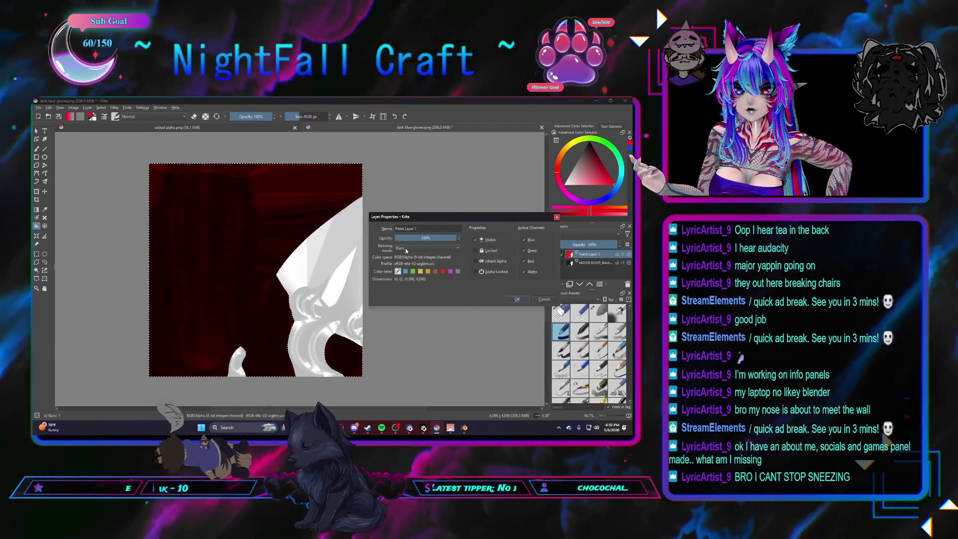
{"action": "left_click", "coordinate": [405, 247]}
{"action": "scroll", "coordinate": [405, 248], "scroll_direction": "down", "scroll_amount": 1}
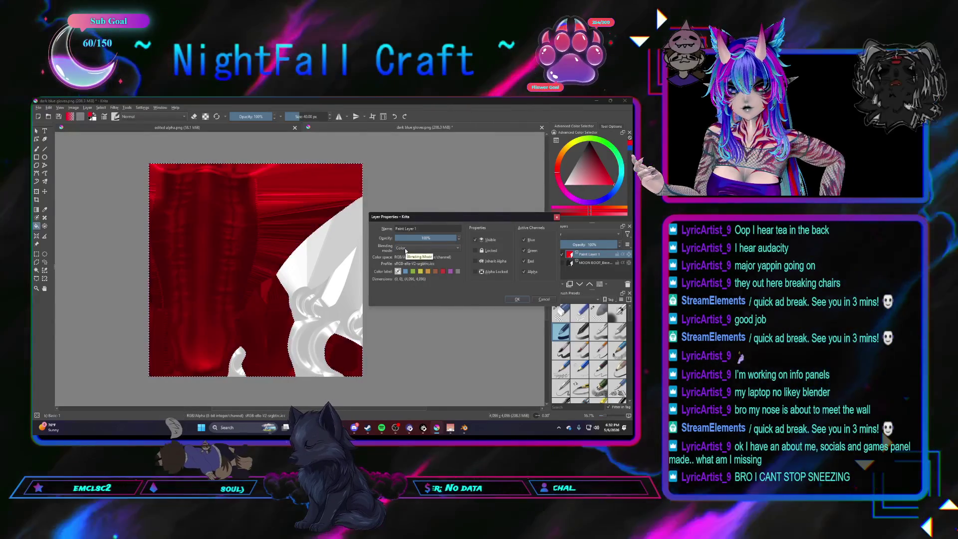
{"action": "key", "text": "Return"}
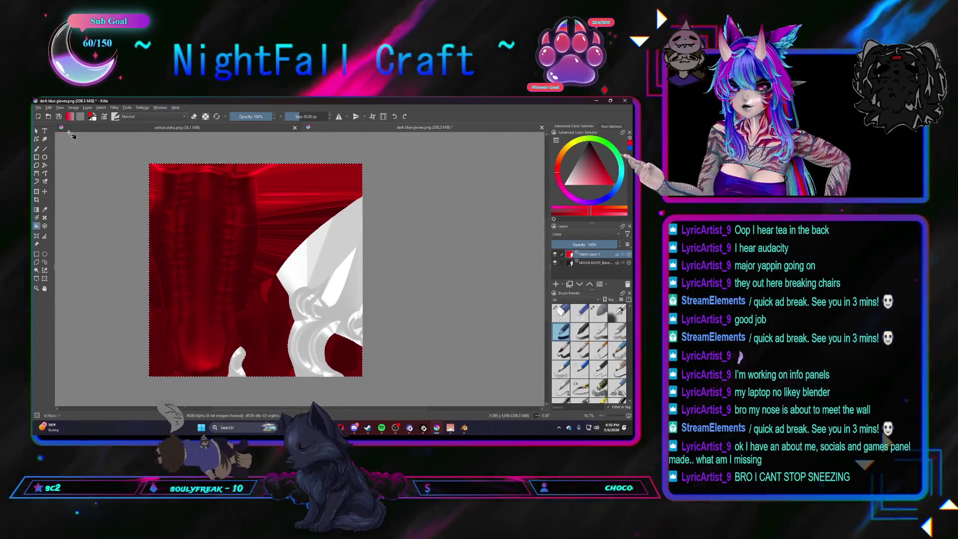
{"action": "left_click", "coordinate": [42, 109]}
Save the red-tinted texture as dark red boots.png, accepting the PNG export settings
{"action": "left_click", "coordinate": [41, 109]}
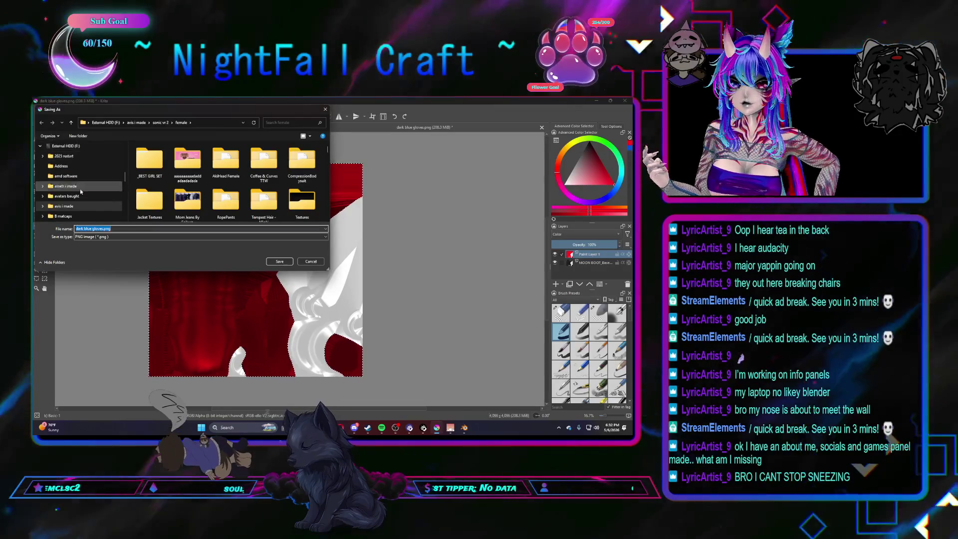
{"action": "key", "text": "BackSpace"}
{"action": "type", "text": "dar"}
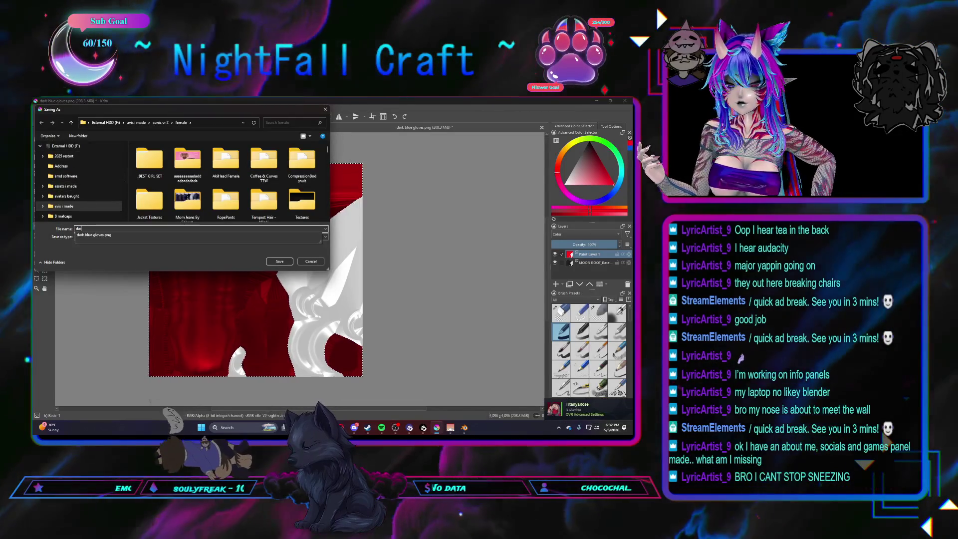
{"action": "type", "text": "k red g"}
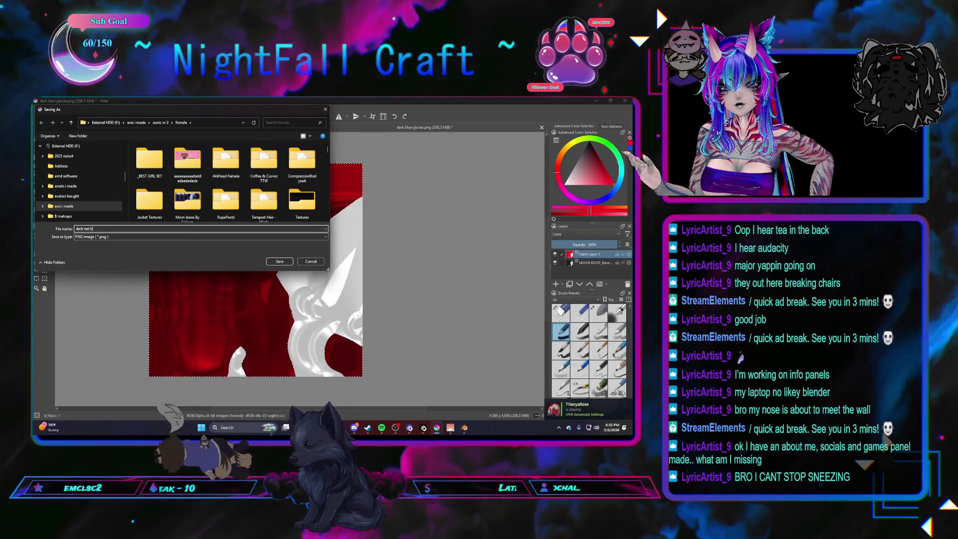
{"action": "type", "text": "e"}
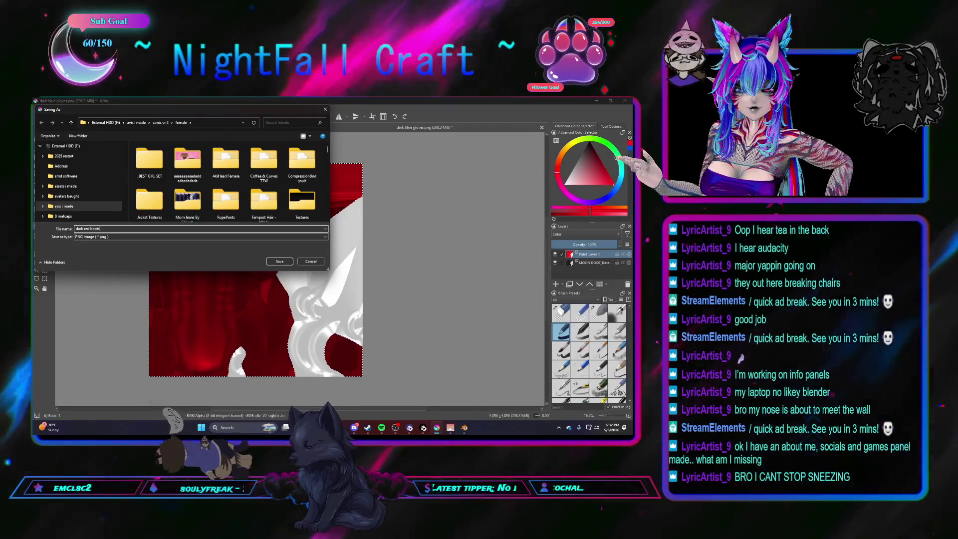
{"action": "key", "text": "Return"}
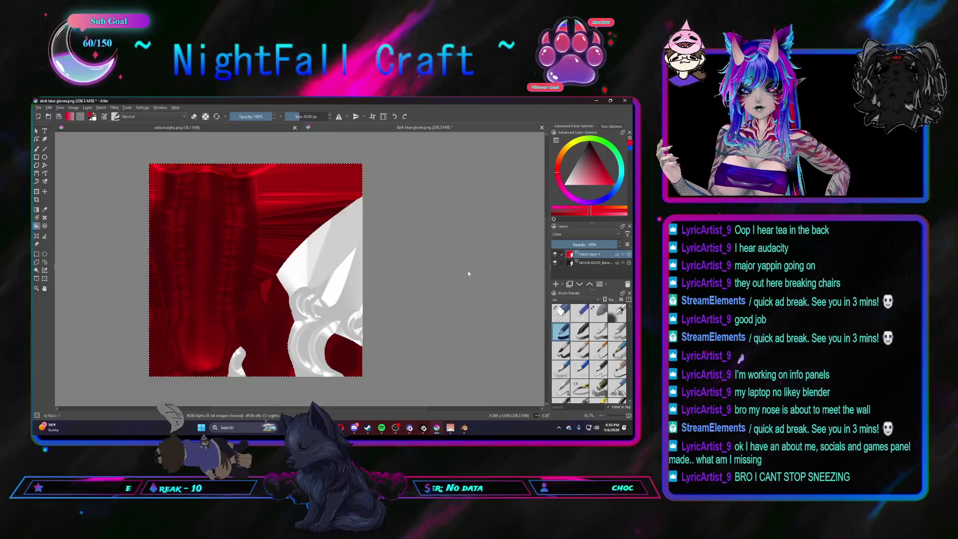
{"action": "key", "text": "Return"}
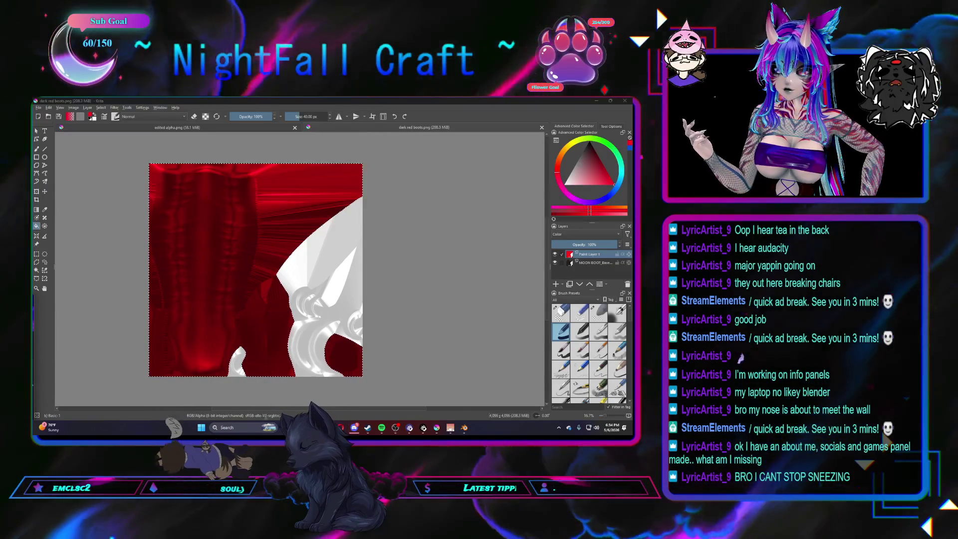
Apply dark red boots.png as the boot's Base Color in Blender and view it from behind
{"action": "left_click", "coordinate": [596, 100]}
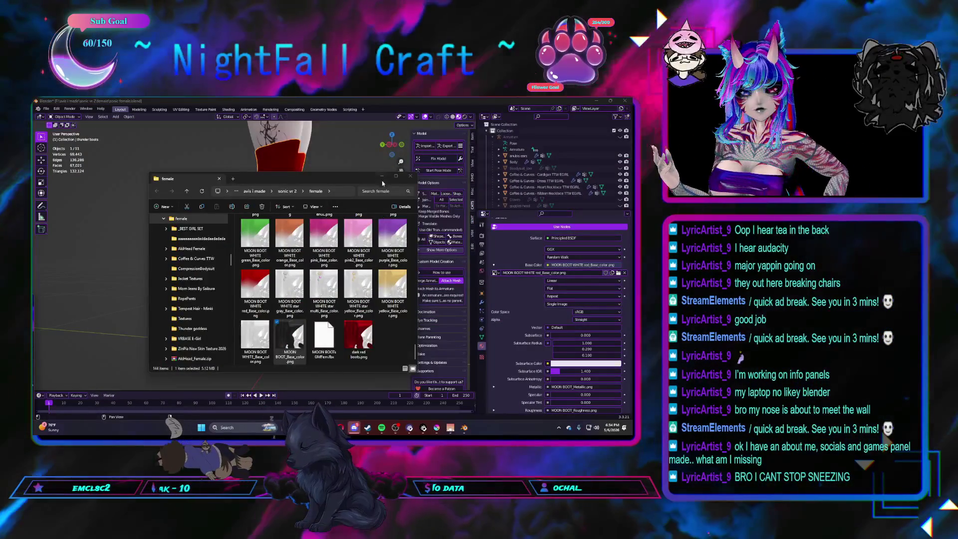
{"action": "key", "text": "alt+Tab"}
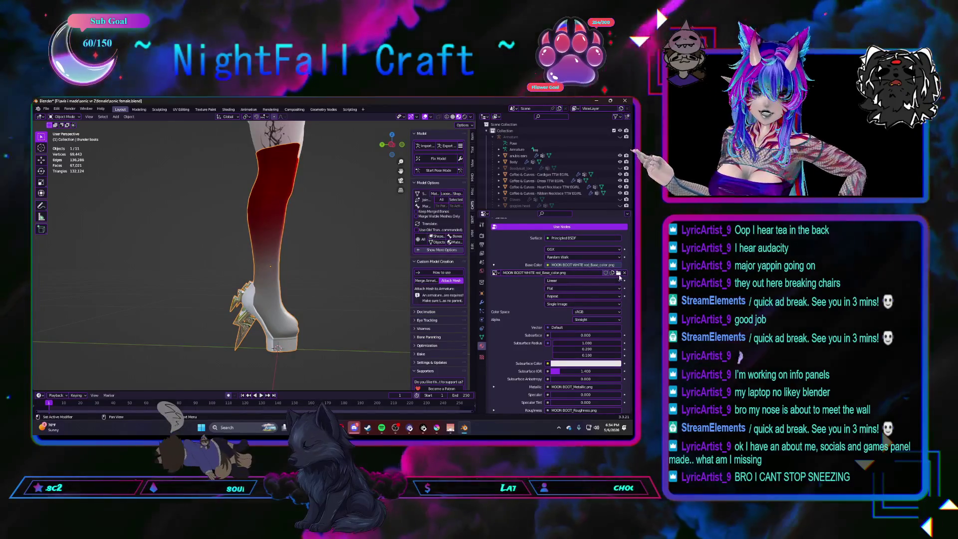
{"action": "left_click", "coordinate": [618, 272]}
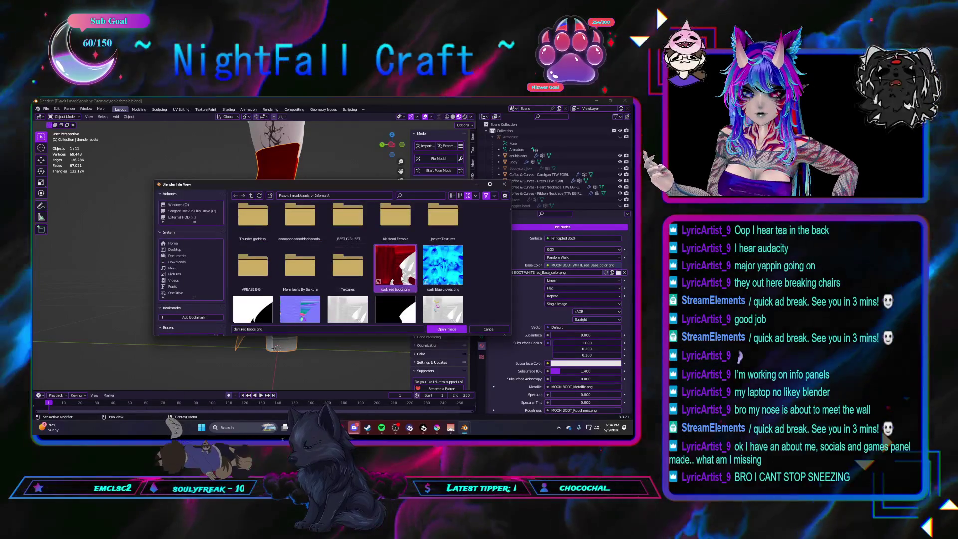
{"action": "double_click", "coordinate": [395, 266]}
{"action": "mouse_move", "coordinate": [281, 302]}
{"action": "middle_mouse_down"}
{"action": "mouse_move", "coordinate": [320, 304]}
{"action": "mouse_move", "coordinate": [223, 303]}
{"action": "mouse_move", "coordinate": [269, 302]}
{"action": "mouse_move", "coordinate": [264, 274]}
{"action": "mouse_move", "coordinate": [271, 303]}
{"action": "middle_mouse_up"}
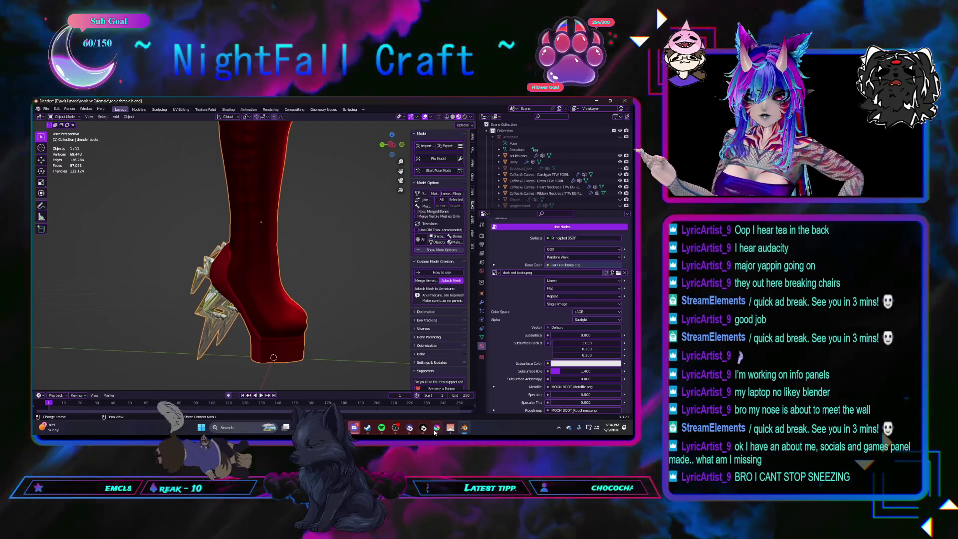
{"action": "left_click", "coordinate": [434, 428]}
{"action": "scroll", "coordinate": [267, 313], "scroll_direction": "up", "scroll_amount": 2}
{"action": "scroll", "coordinate": [267, 313], "scroll_direction": "up", "scroll_amount": 2}
{"action": "scroll", "coordinate": [269, 315], "scroll_direction": "up", "scroll_amount": 2}
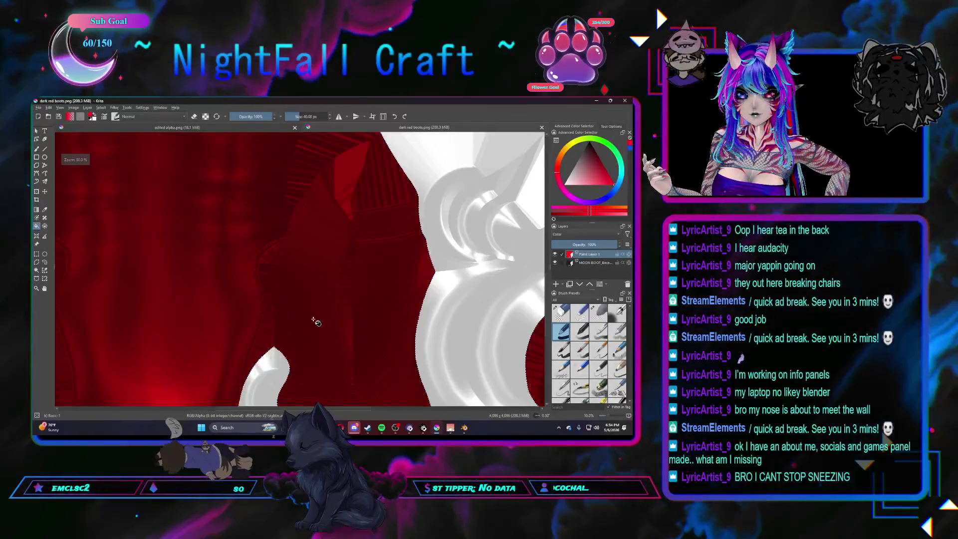
{"action": "scroll", "coordinate": [316, 321], "scroll_direction": "down", "scroll_amount": 1}
{"action": "scroll", "coordinate": [316, 322], "scroll_direction": "down", "scroll_amount": 1}
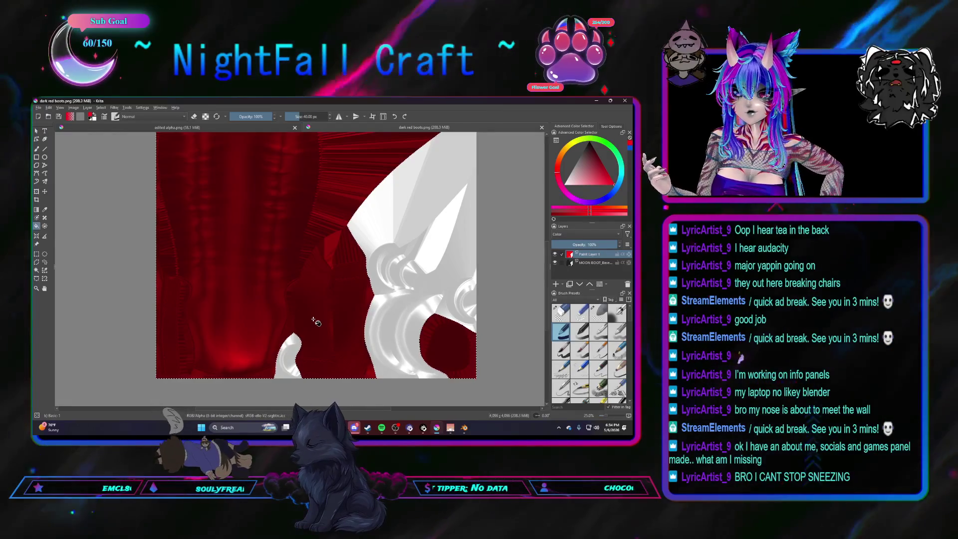
Return to Blender and orbit to inspect the dark red boots on the model
{"action": "key", "text": "alt+Tab"}
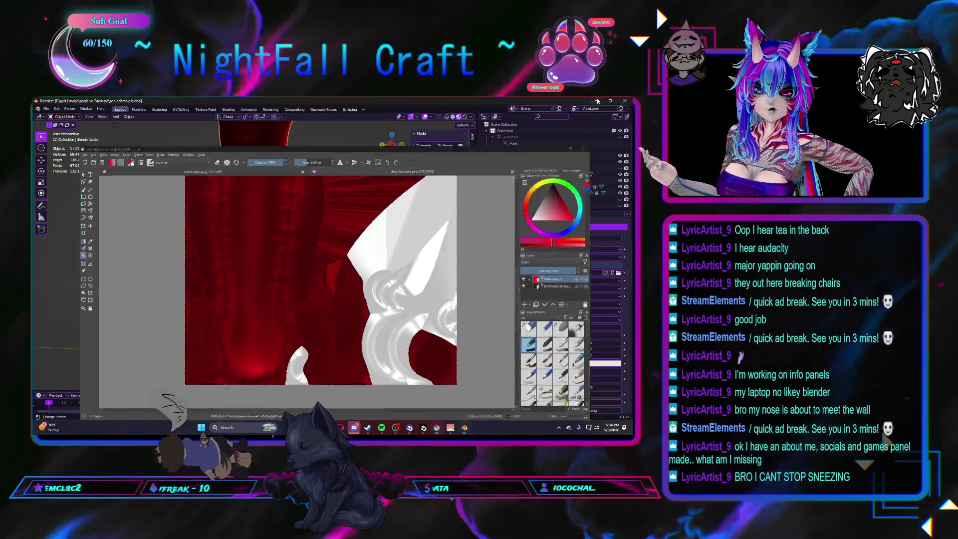
{"action": "middle_click_drag", "start_coordinate": [263, 300], "coordinate": [275, 303]}
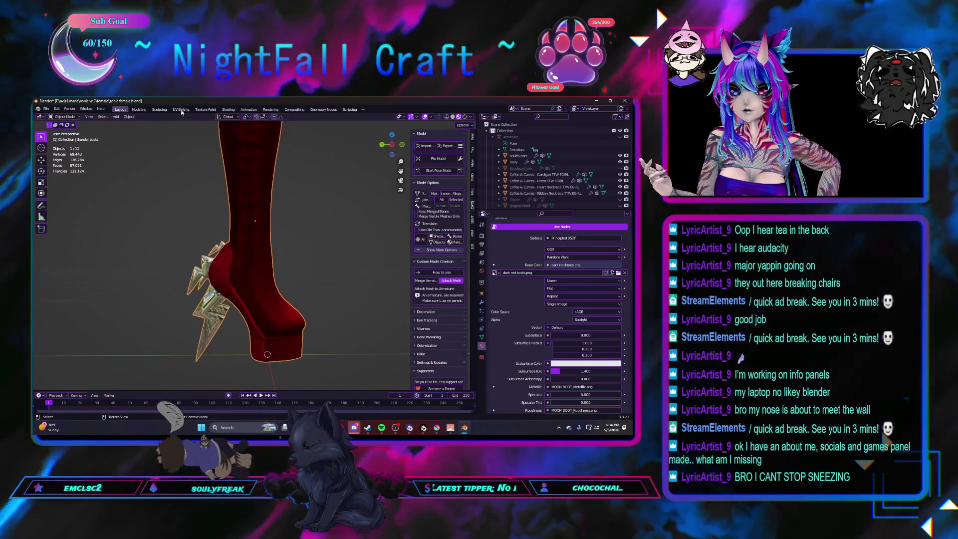
Enter Texture Paint mode and frame the spiked boot heel from behind
{"action": "left_click", "coordinate": [205, 110]}
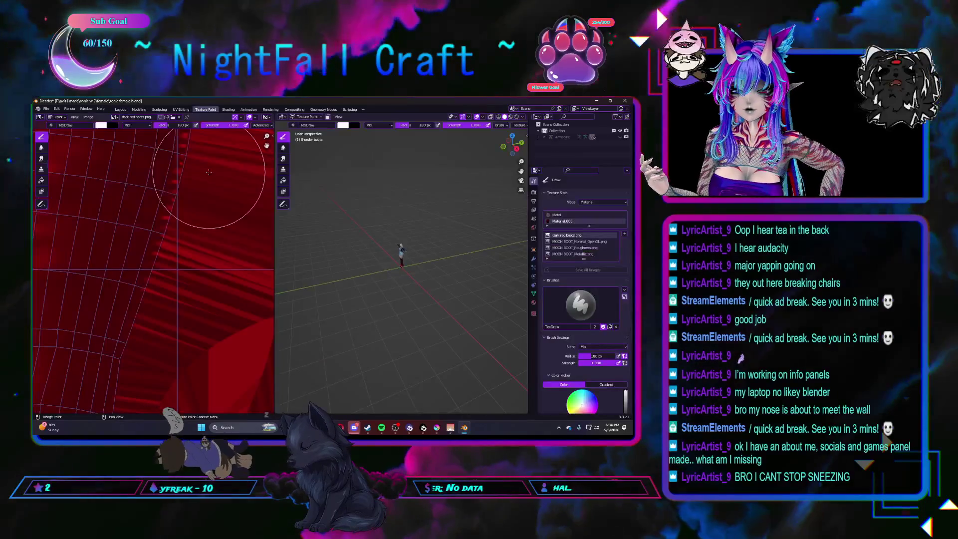
{"action": "scroll", "coordinate": [168, 287], "scroll_direction": "down", "scroll_amount": 3}
{"action": "scroll", "coordinate": [164, 290], "scroll_direction": "down", "scroll_amount": 3}
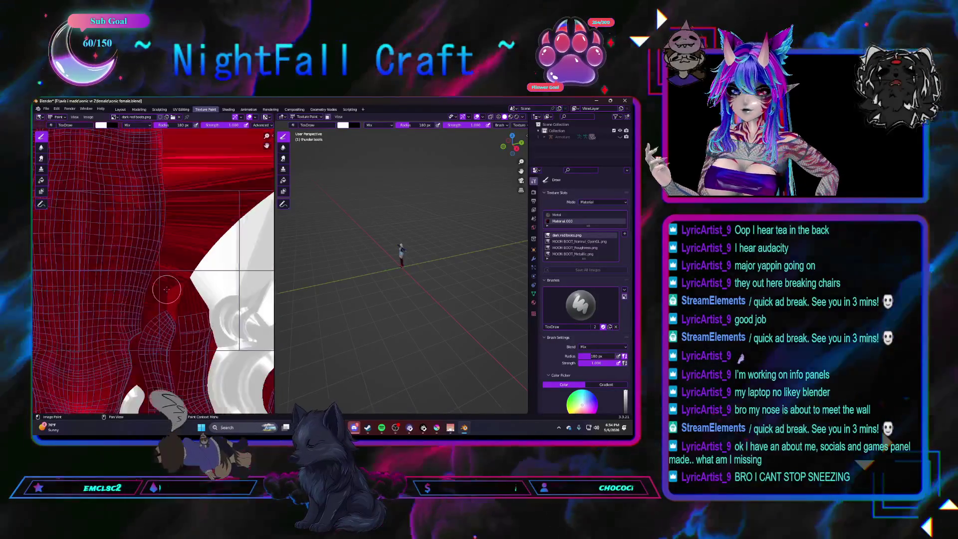
{"action": "scroll", "coordinate": [157, 296], "scroll_direction": "down", "scroll_amount": 3}
{"action": "scroll", "coordinate": [147, 301], "scroll_direction": "up", "scroll_amount": 1}
{"action": "middle_click_drag", "start_coordinate": [147, 302], "coordinate": [157, 290]}
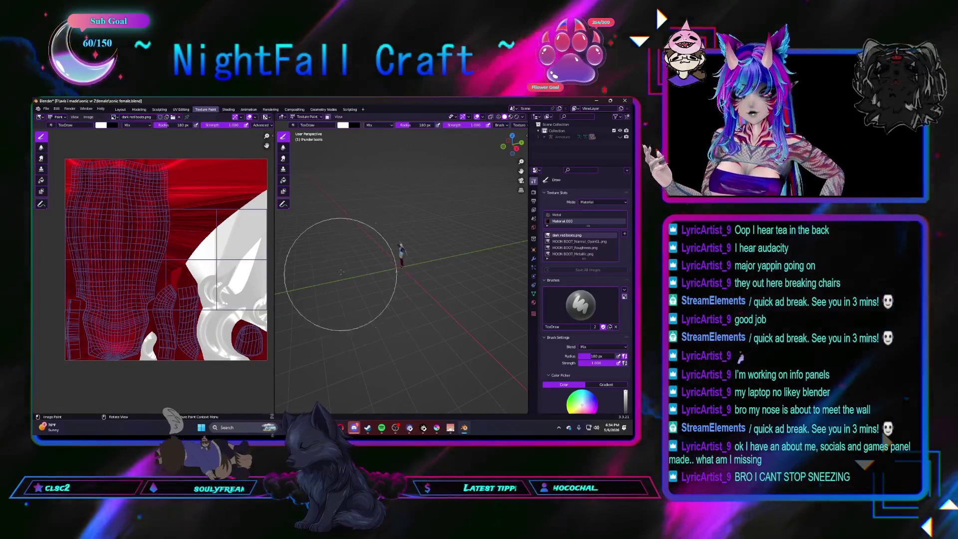
{"action": "scroll", "coordinate": [419, 281], "scroll_direction": "up", "scroll_amount": 5}
{"action": "scroll", "coordinate": [419, 280], "scroll_direction": "up", "scroll_amount": 3}
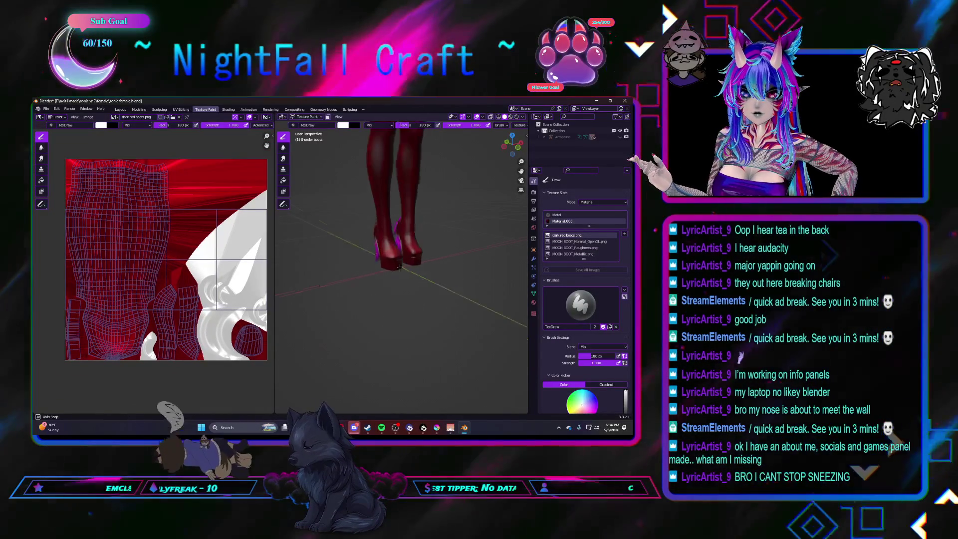
{"action": "scroll", "coordinate": [375, 272], "scroll_direction": "up", "scroll_amount": 3}
{"action": "mouse_move", "coordinate": [375, 272]}
{"action": "middle_mouse_down"}
{"action": "mouse_move", "coordinate": [409, 318]}
{"action": "mouse_move", "coordinate": [359, 300]}
{"action": "middle_mouse_up"}
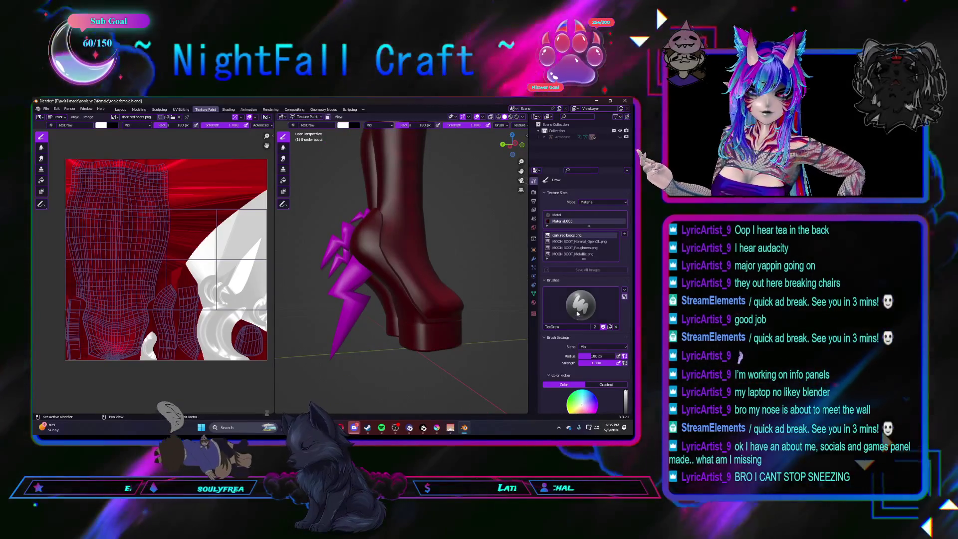
{"action": "scroll", "coordinate": [585, 322], "scroll_direction": "down", "scroll_amount": 3}
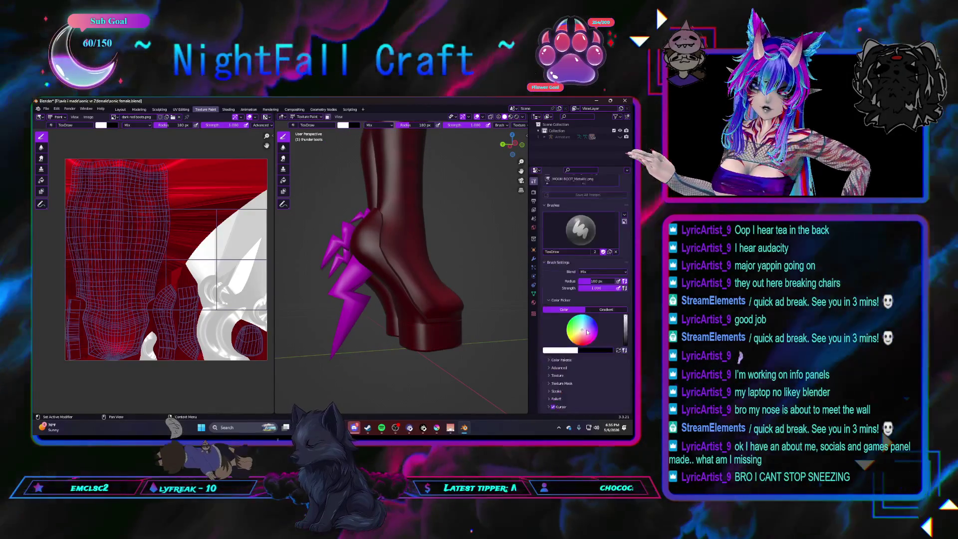
{"action": "scroll", "coordinate": [587, 333], "scroll_direction": "down", "scroll_amount": 2}
{"action": "scroll", "coordinate": [587, 333], "scroll_direction": "down", "scroll_amount": 2}
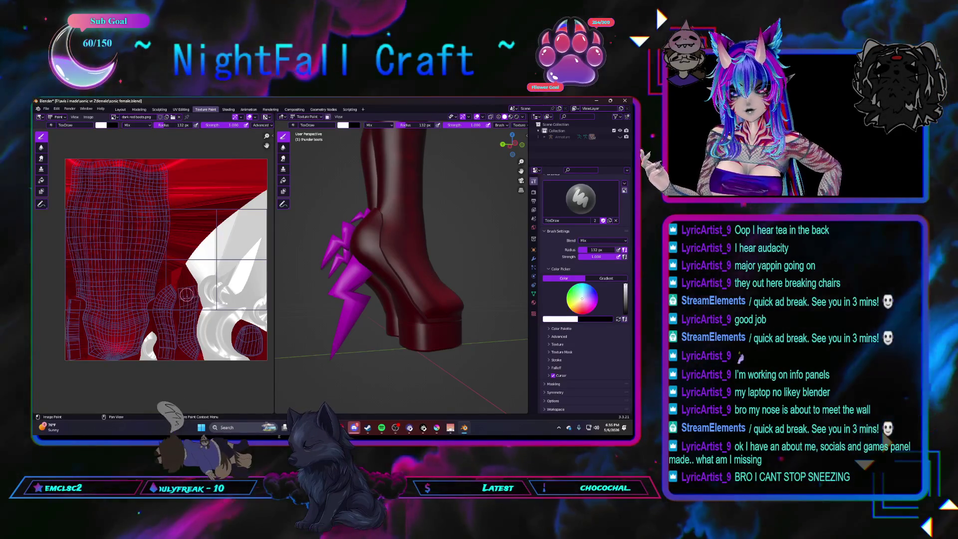
Paint white strokes over the heel's UV island in the Image Editor
{"action": "left_click_drag", "start_coordinate": [188, 303], "coordinate": [189, 348]}
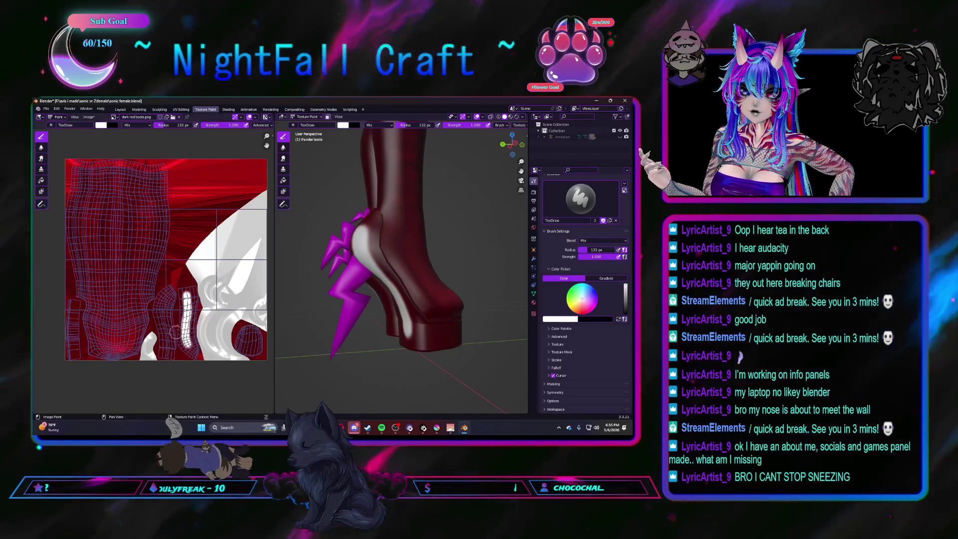
{"action": "scroll", "coordinate": [180, 321], "scroll_direction": "up", "scroll_amount": 1}
{"action": "scroll", "coordinate": [180, 299], "scroll_direction": "up", "scroll_amount": 1}
{"action": "scroll", "coordinate": [180, 283], "scroll_direction": "up", "scroll_amount": 1}
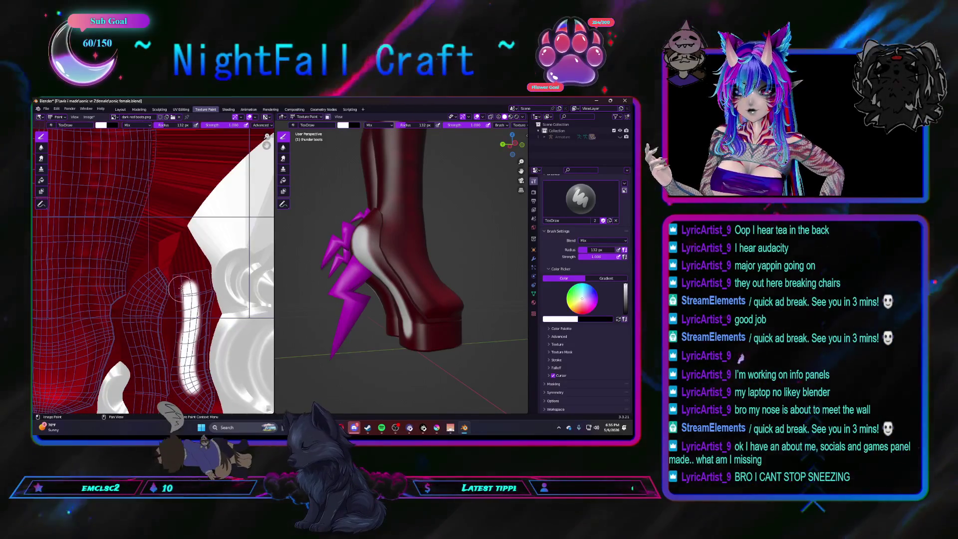
{"action": "mouse_move", "coordinate": [180, 283]}
{"action": "left_mouse_down"}
{"action": "mouse_move", "coordinate": [203, 276]}
{"action": "mouse_move", "coordinate": [206, 375]}
{"action": "left_mouse_up"}
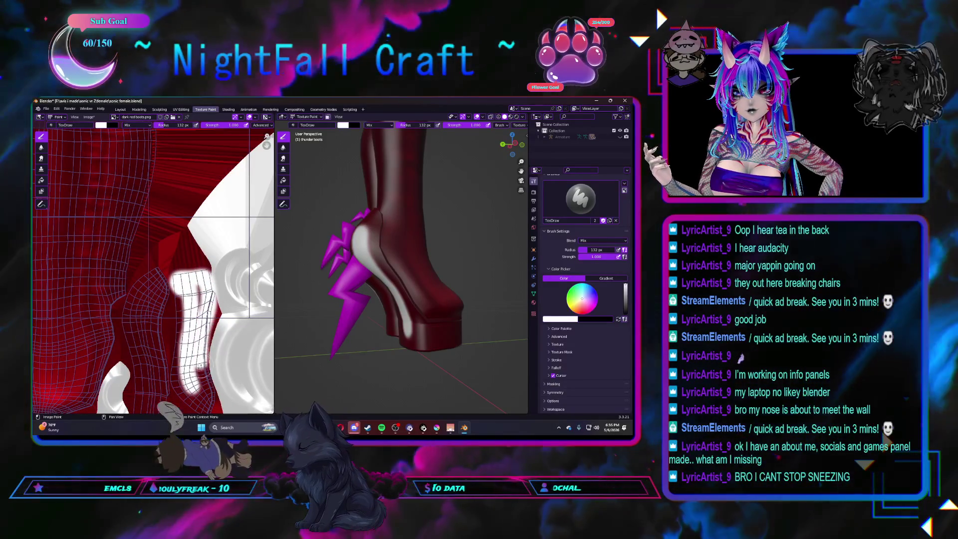
{"action": "middle_click_drag", "start_coordinate": [207, 398], "coordinate": [207, 388]}
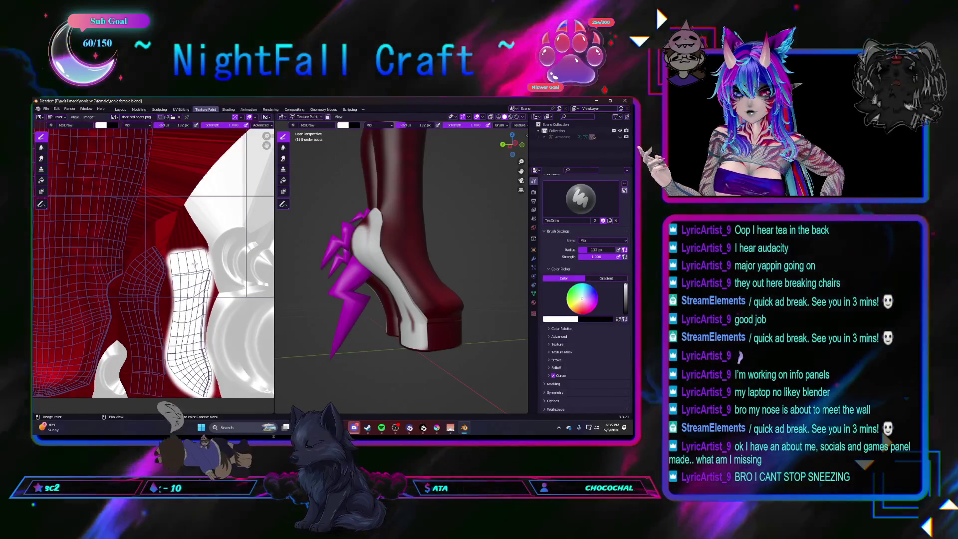
{"action": "middle_click_drag", "start_coordinate": [133, 289], "coordinate": [158, 294]}
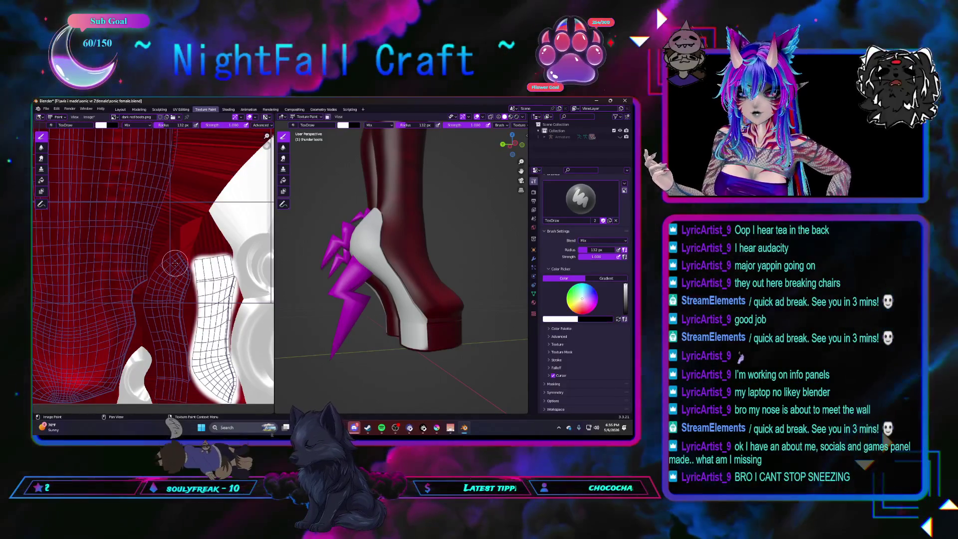
Undo the white paint strokes so the boot heel and texture return to red, keeping TexDraw
{"action": "key", "text": "ctrl+z"}
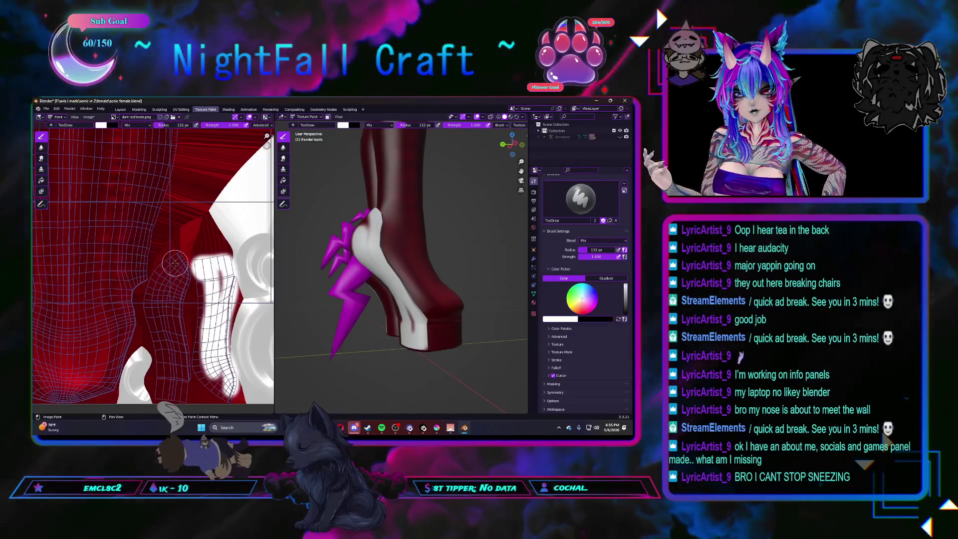
{"action": "key", "text": "ctrl+z"}
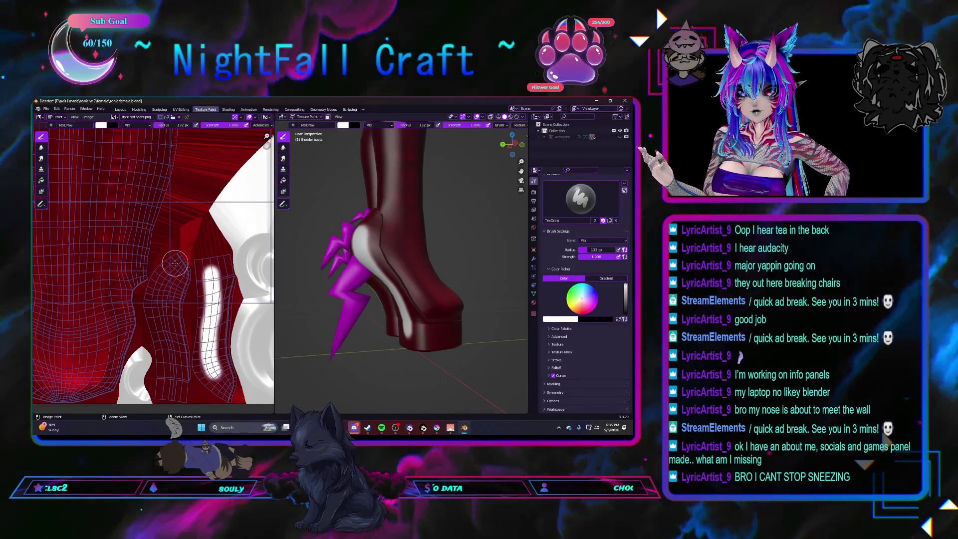
{"action": "key", "text": "ctrl+z"}
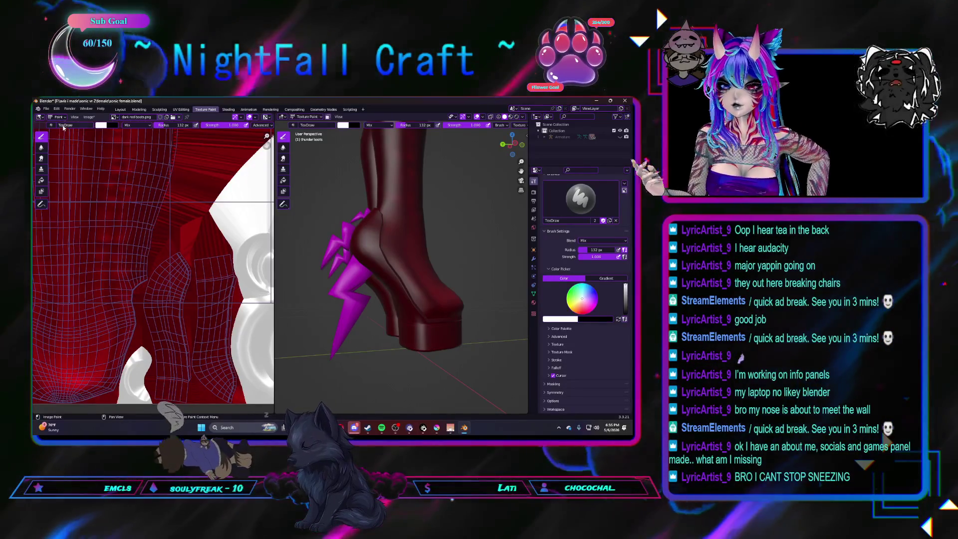
{"action": "left_click", "coordinate": [63, 126]}
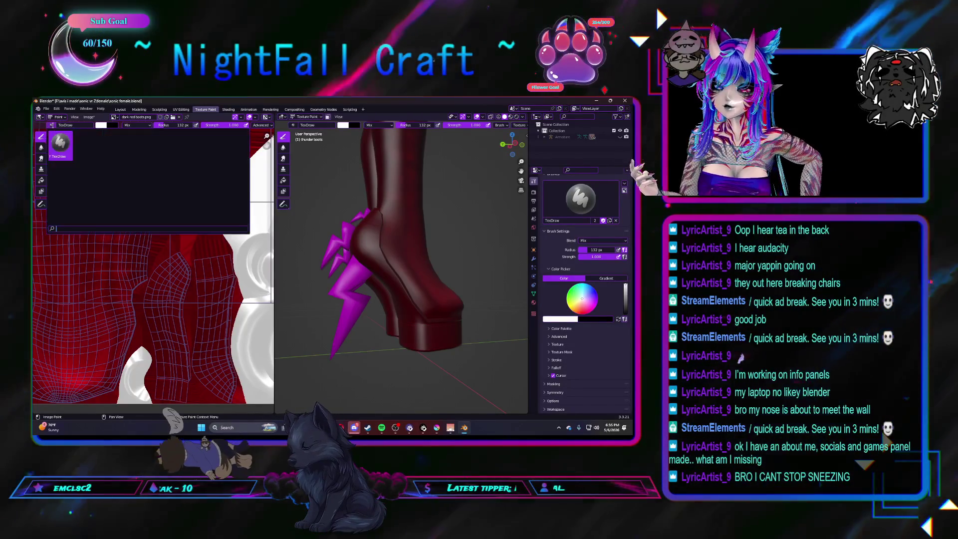
{"action": "left_click", "coordinate": [60, 142]}
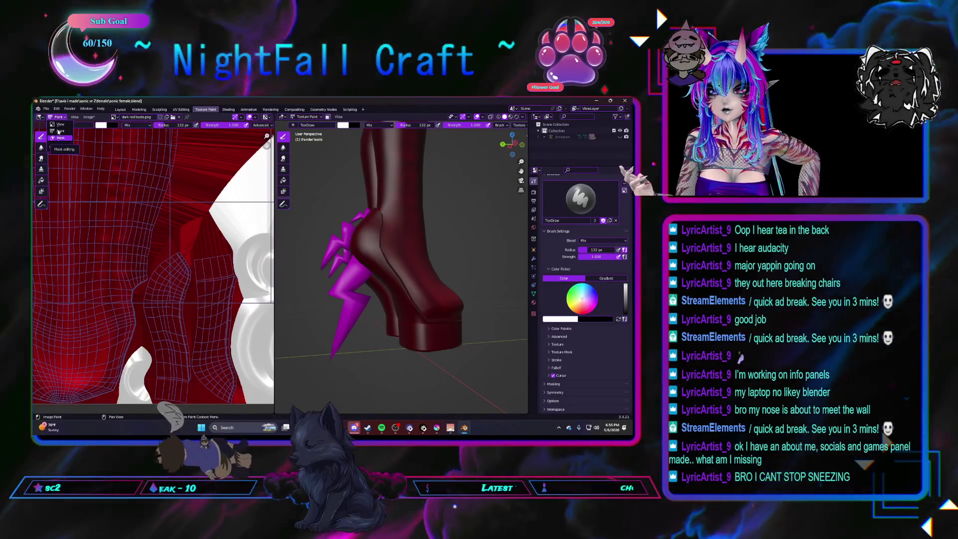
Try the smear and other toolbar paint tools, then return to the Draw tool
{"action": "left_click", "coordinate": [42, 147]}
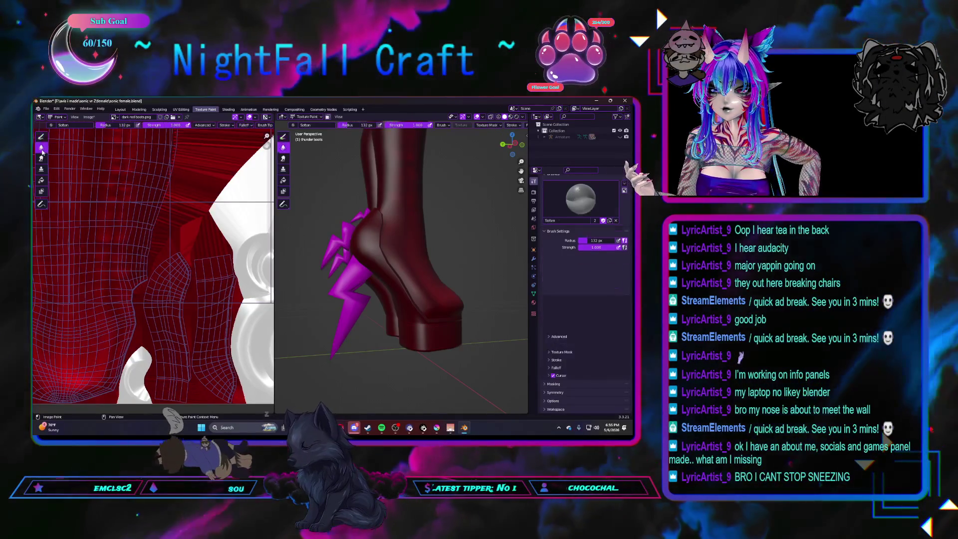
{"action": "left_click", "coordinate": [41, 158]}
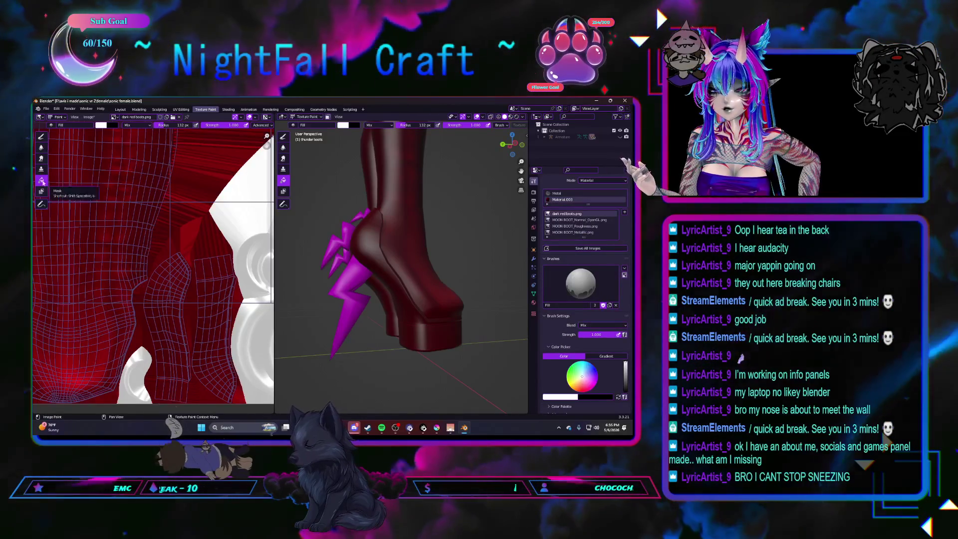
{"action": "left_click", "coordinate": [41, 148]}
{"action": "middle_click_drag", "start_coordinate": [186, 336], "coordinate": [153, 330]}
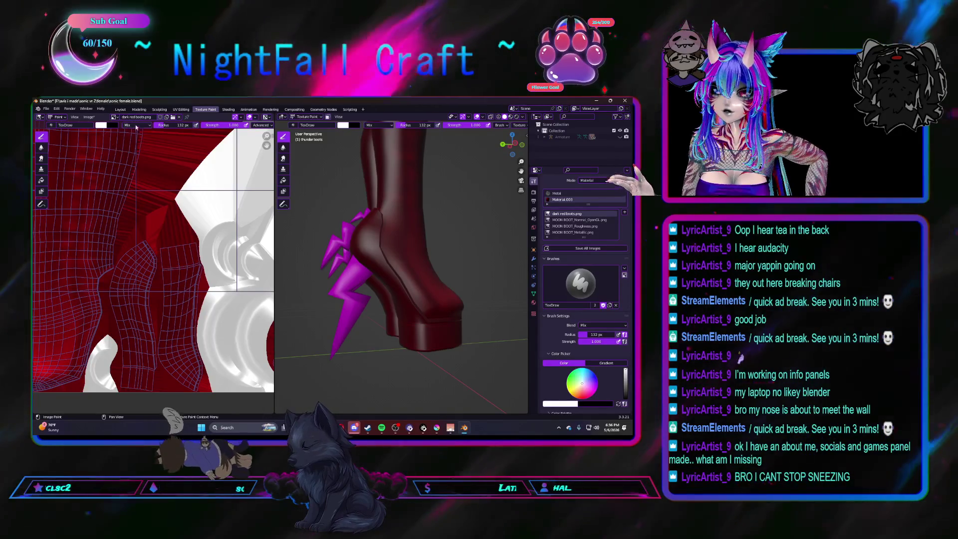
Set the paint brush blend mode to Overlay, then change it to Color
{"action": "left_click", "coordinate": [136, 124]}
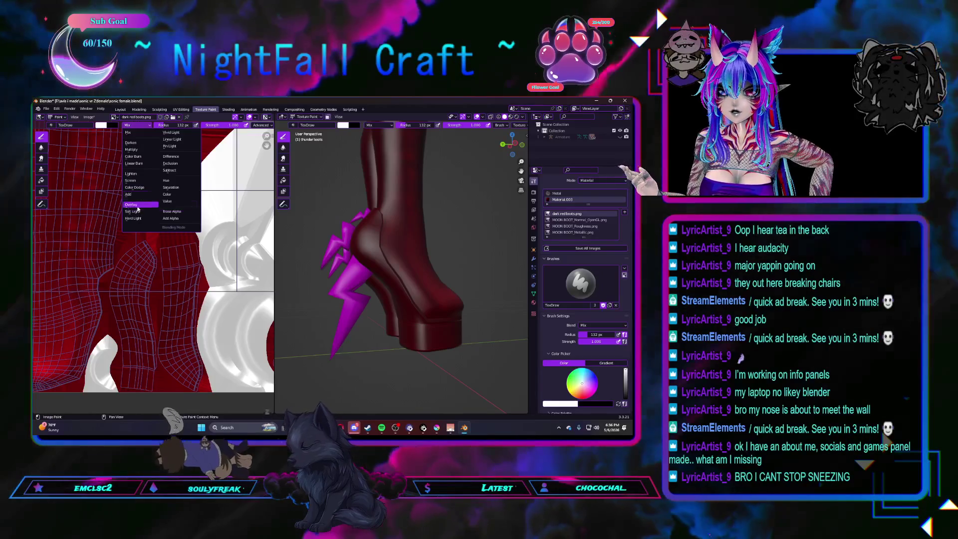
{"action": "left_click", "coordinate": [131, 204]}
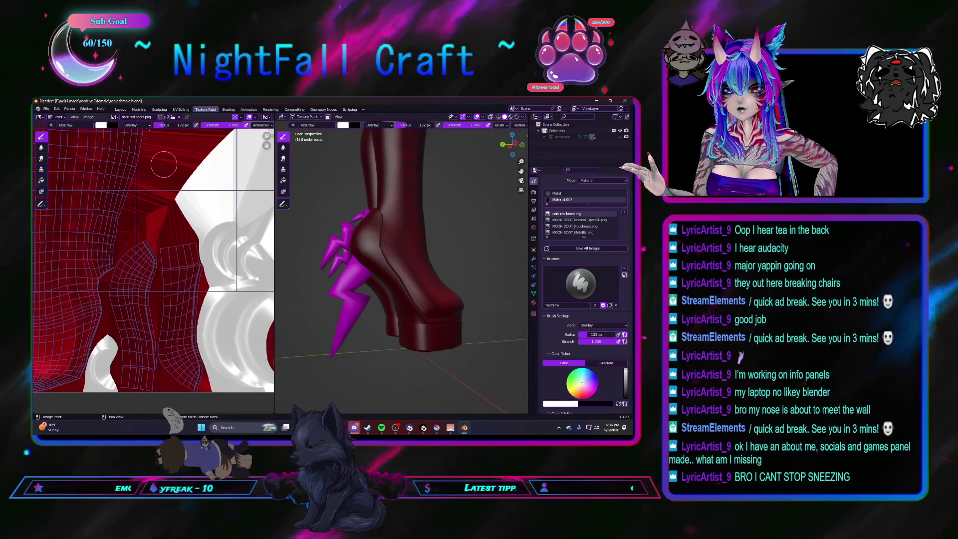
{"action": "left_click", "coordinate": [134, 125]}
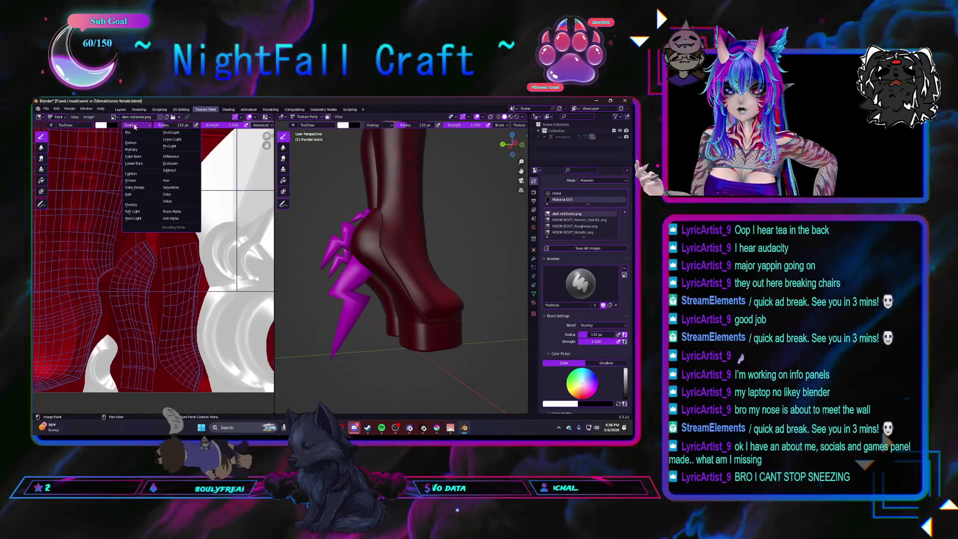
{"action": "left_click", "coordinate": [167, 194]}
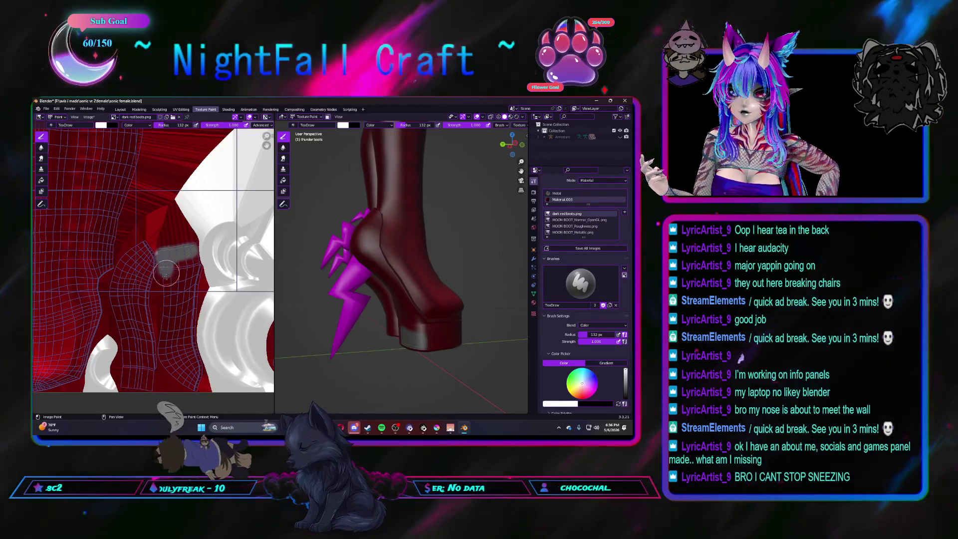
Paint grey over the heel and sole UV island with the Color-blend brush
{"action": "mouse_move", "coordinate": [168, 305]}
{"action": "left_mouse_down"}
{"action": "mouse_move", "coordinate": [187, 374]}
{"action": "mouse_move", "coordinate": [196, 375]}
{"action": "left_mouse_up"}
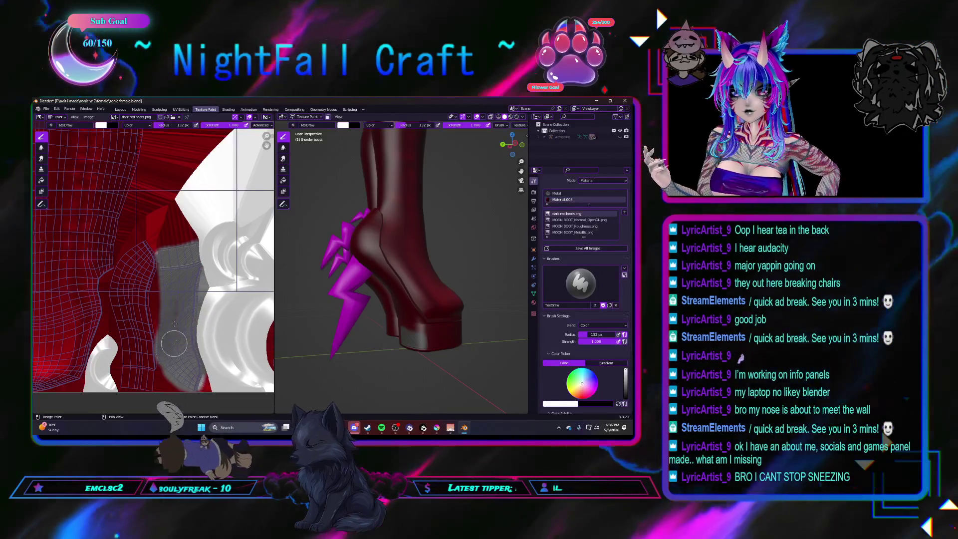
{"action": "left_click_drag", "start_coordinate": [174, 343], "coordinate": [185, 318]}
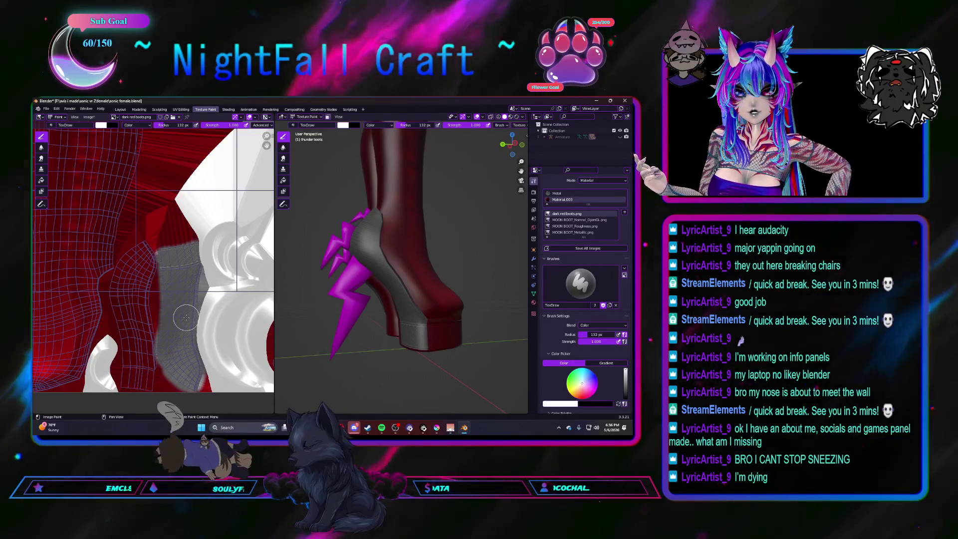
{"action": "mouse_move", "coordinate": [181, 316]}
{"action": "middle_mouse_down"}
{"action": "mouse_move", "coordinate": [201, 297]}
{"action": "mouse_move", "coordinate": [189, 279]}
{"action": "middle_mouse_up"}
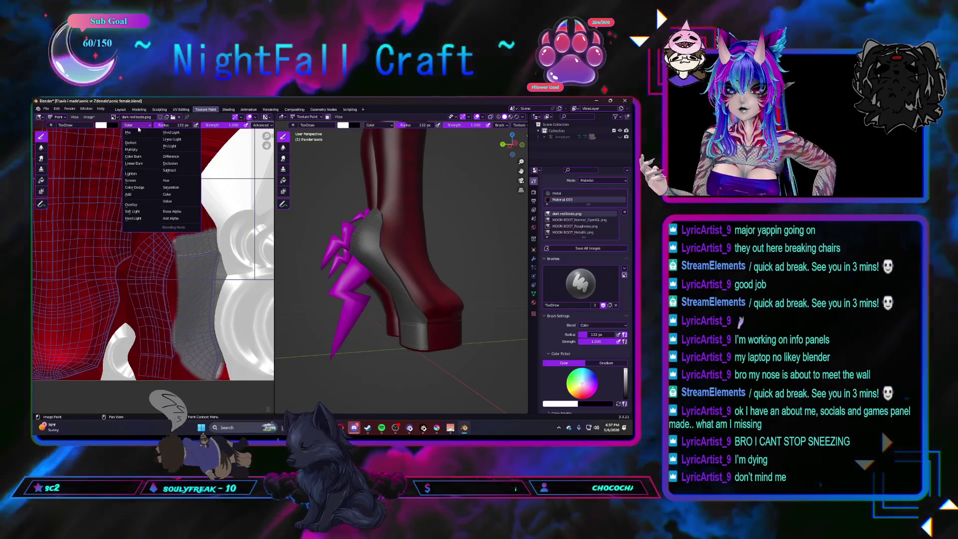
Set the brush blend to Value, paint a test stroke on the heel and undo it
{"action": "left_click", "coordinate": [173, 201]}
{"action": "left_click_drag", "start_coordinate": [182, 248], "coordinate": [201, 237]}
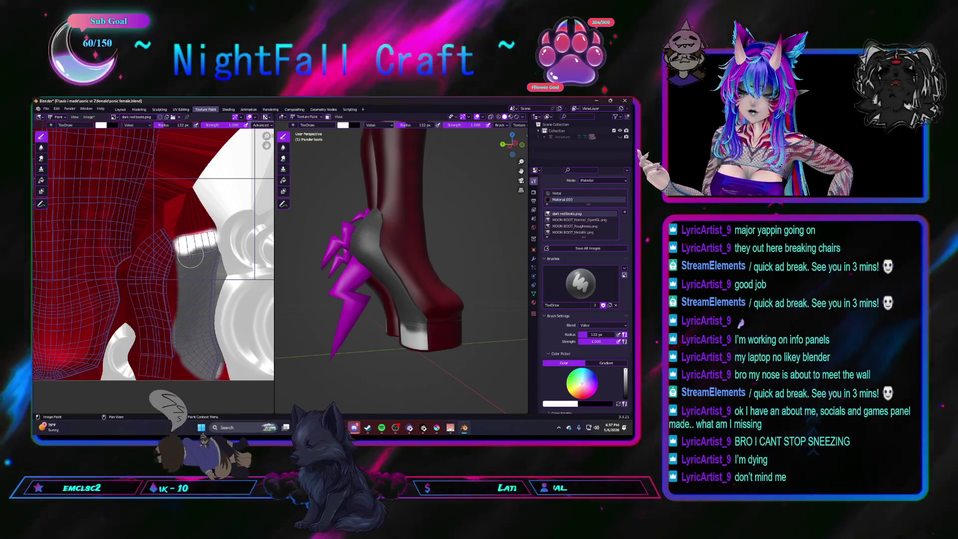
{"action": "key", "text": "ctrl"}
{"action": "key", "text": "ctrl+z"}
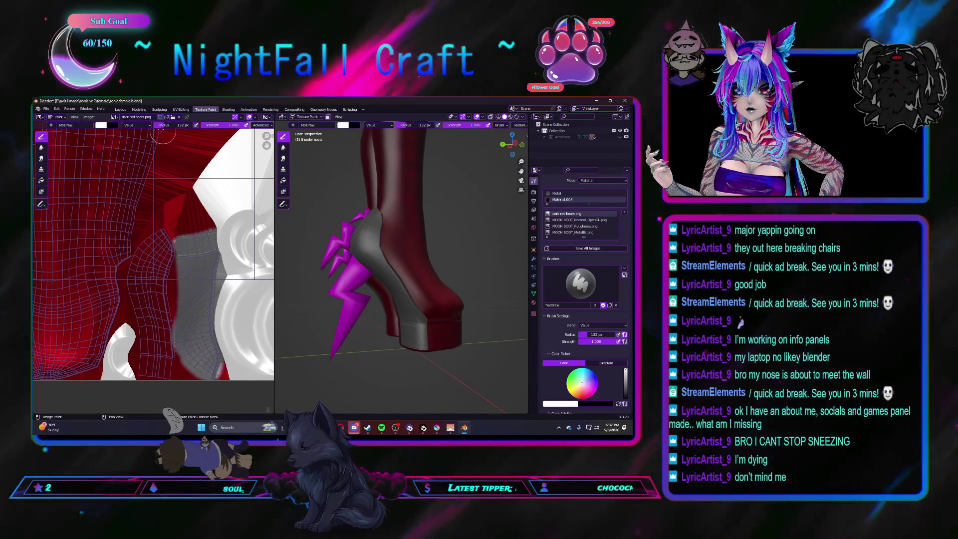
Cycle the brush blend through Multiply to Saturation, then bring the music player forward
{"action": "left_click", "coordinate": [131, 124]}
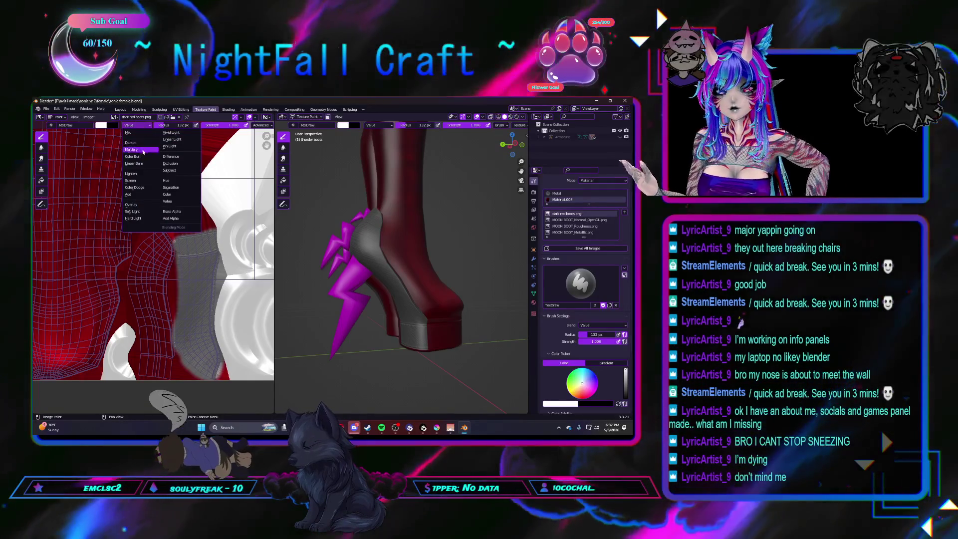
{"action": "left_click", "coordinate": [131, 149]}
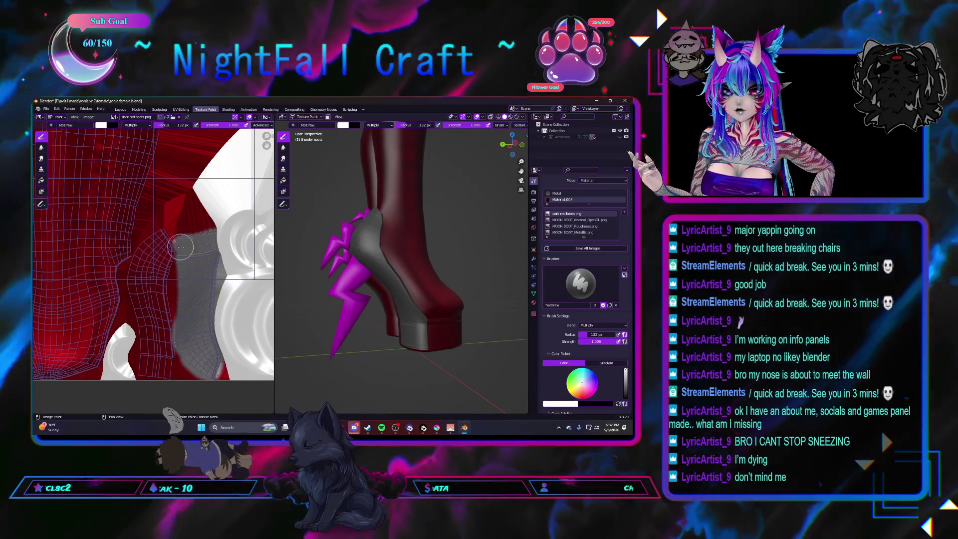
{"action": "left_click", "coordinate": [131, 124]}
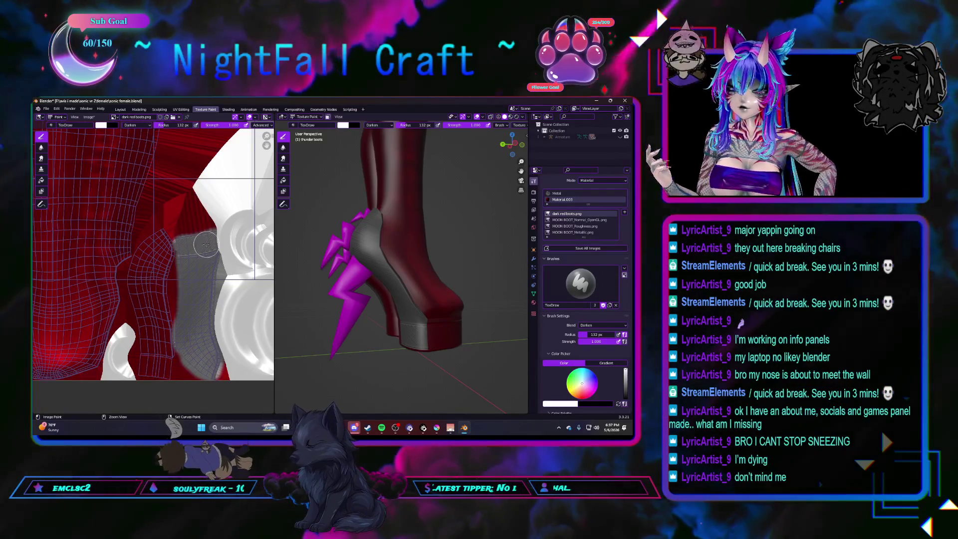
{"action": "left_click", "coordinate": [134, 125]}
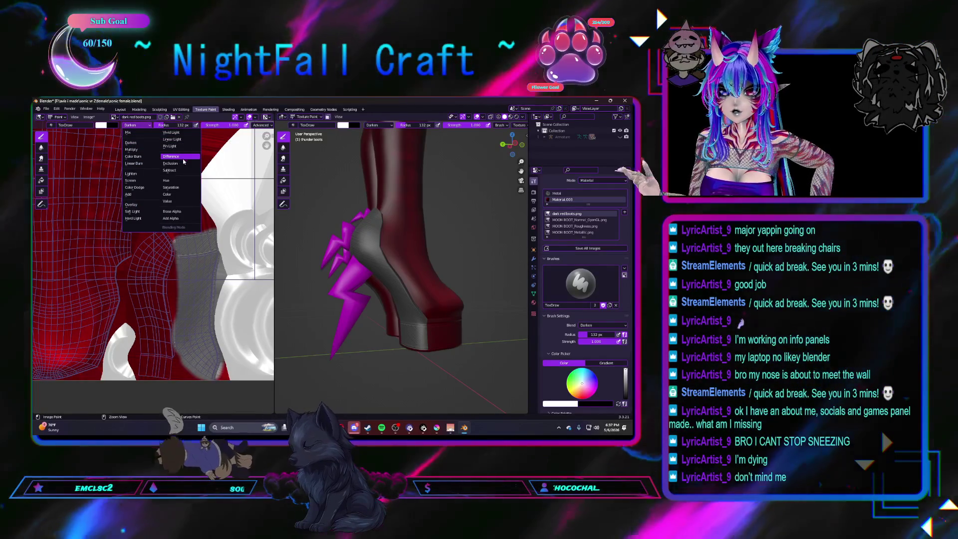
{"action": "left_click", "coordinate": [170, 186]}
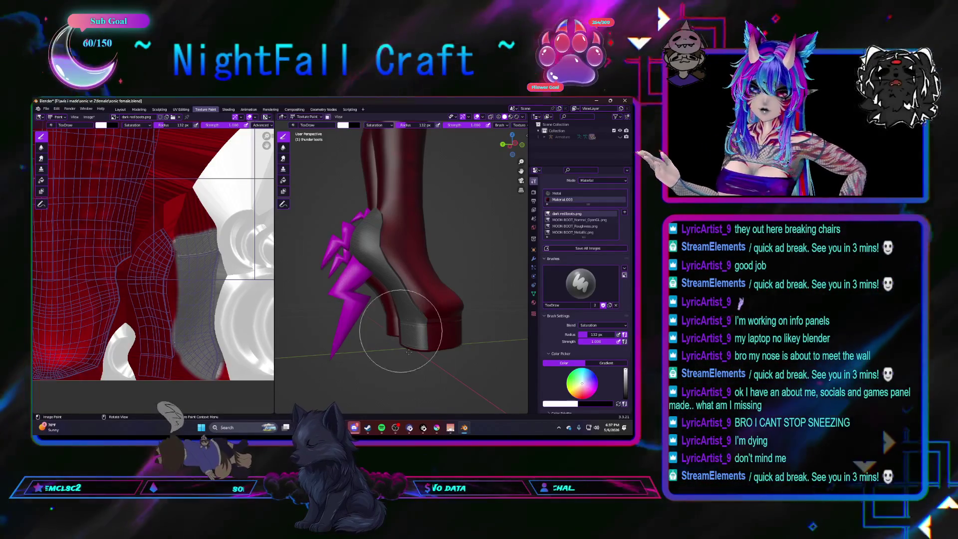
{"action": "mouse_move", "coordinate": [423, 427]}
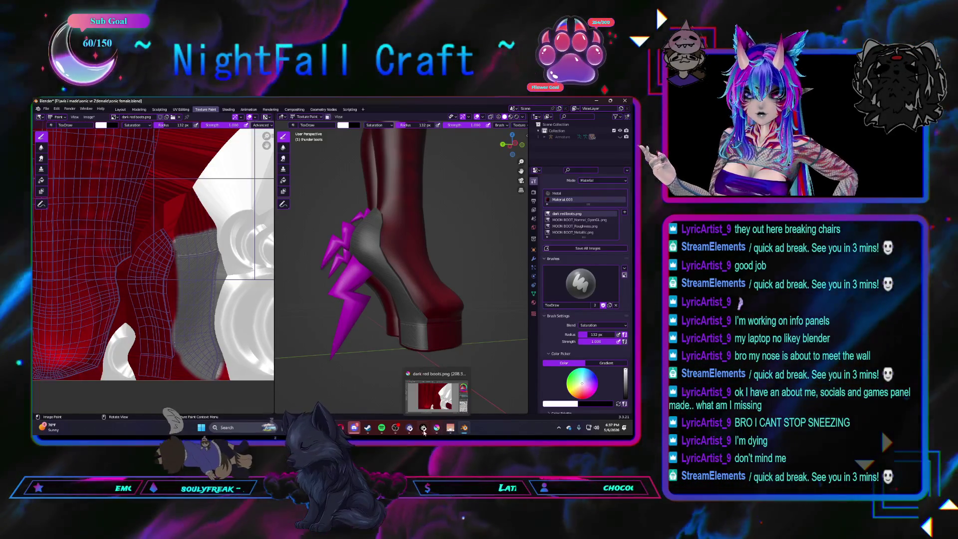
{"action": "left_click", "coordinate": [381, 427]}
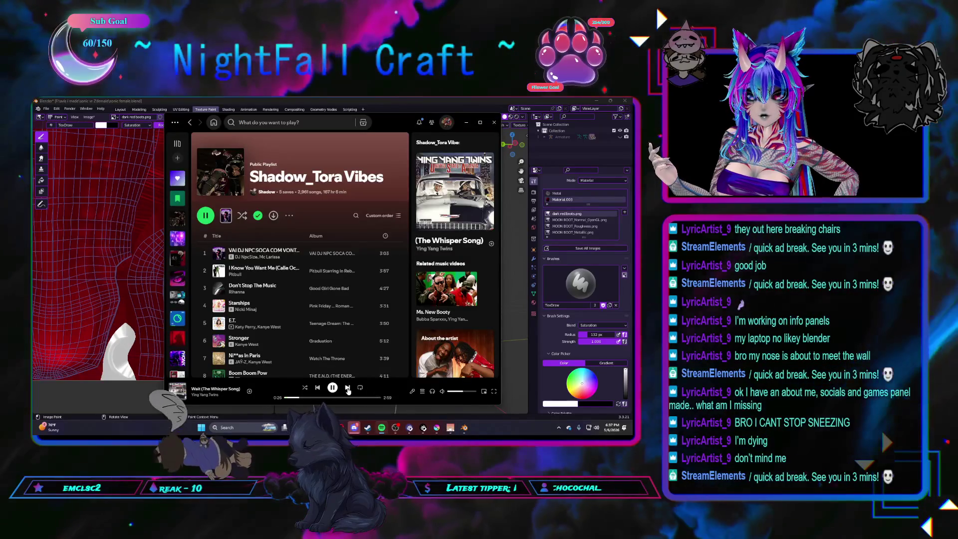
Skip to the next song in Spotify and return to Blender
{"action": "left_click", "coordinate": [347, 386]}
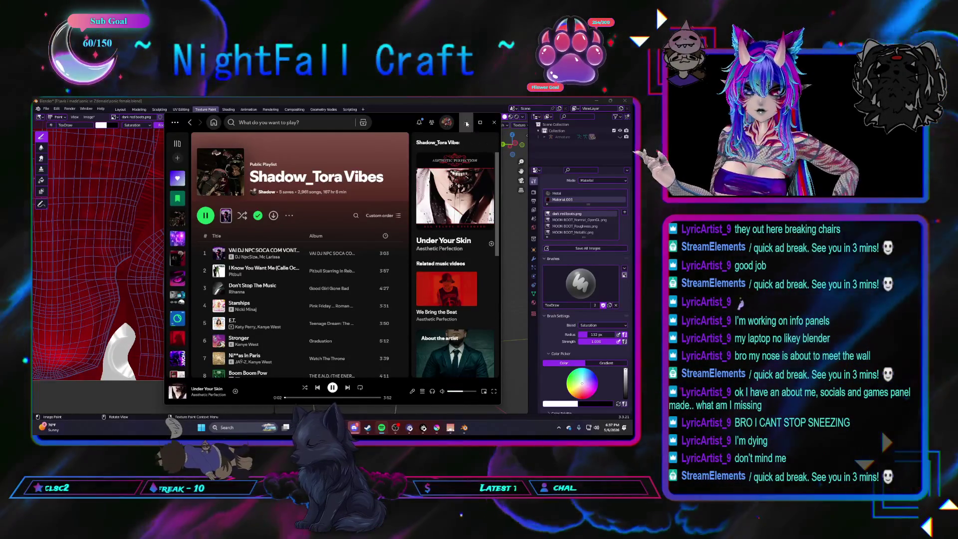
{"action": "key", "text": "alt+Tab"}
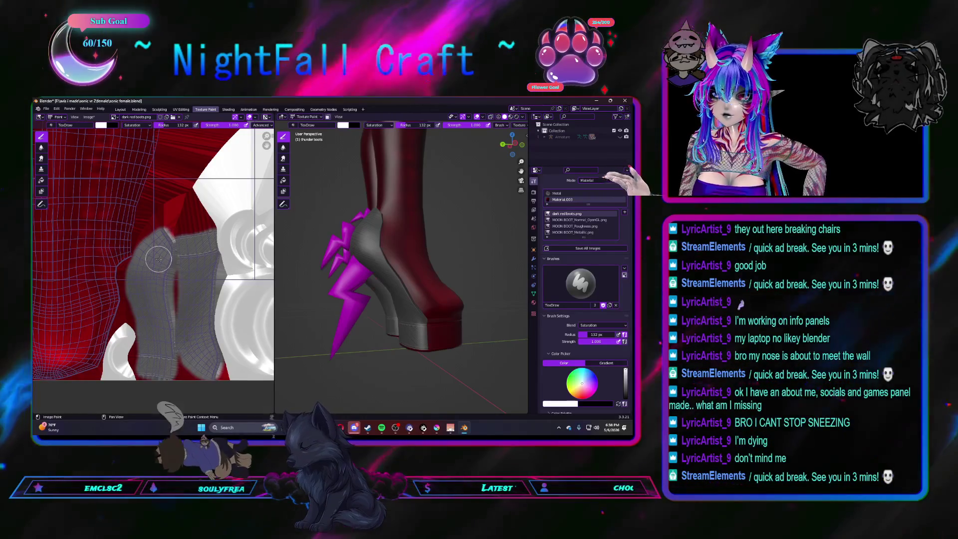
Paint a touch-up stroke along the edge of the boot texture
{"action": "middle_click_drag", "start_coordinate": [374, 332], "coordinate": [373, 309]}
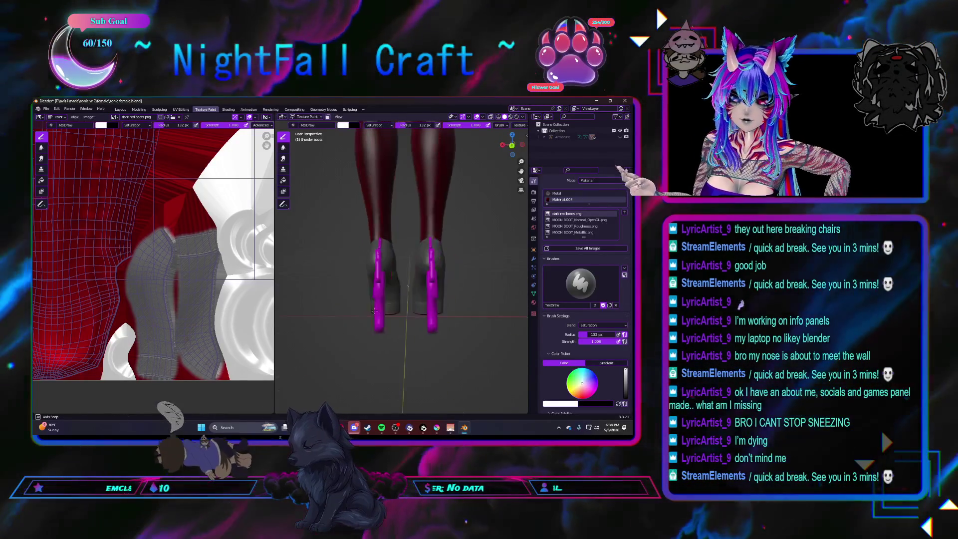
{"action": "mouse_move", "coordinate": [373, 309]}
{"action": "middle_mouse_down"}
{"action": "mouse_move", "coordinate": [398, 306]}
{"action": "mouse_move", "coordinate": [364, 307]}
{"action": "middle_mouse_up"}
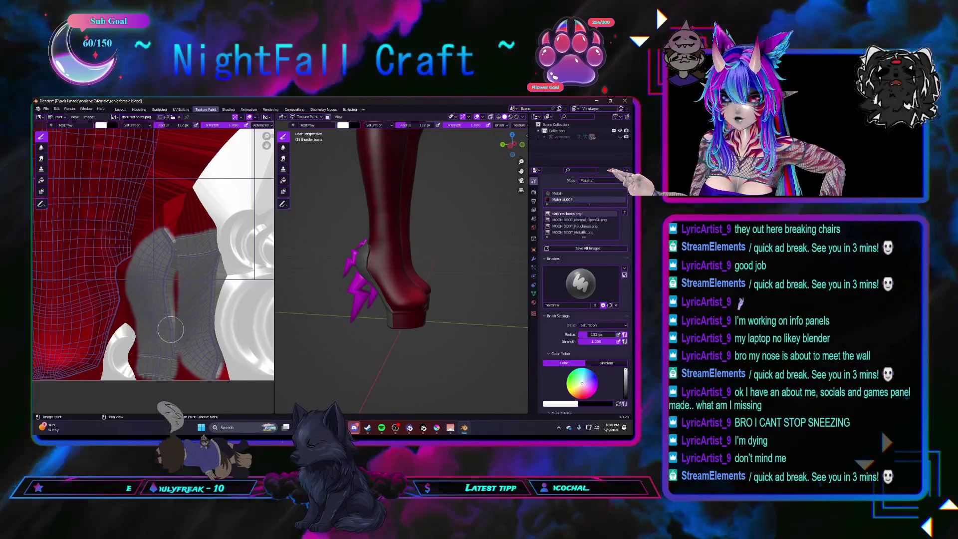
{"action": "scroll", "coordinate": [170, 329], "scroll_direction": "down", "scroll_amount": 5}
{"action": "mouse_move", "coordinate": [170, 329]}
{"action": "middle_mouse_down"}
{"action": "mouse_move", "coordinate": [206, 299]}
{"action": "mouse_move", "coordinate": [128, 256]}
{"action": "middle_mouse_up"}
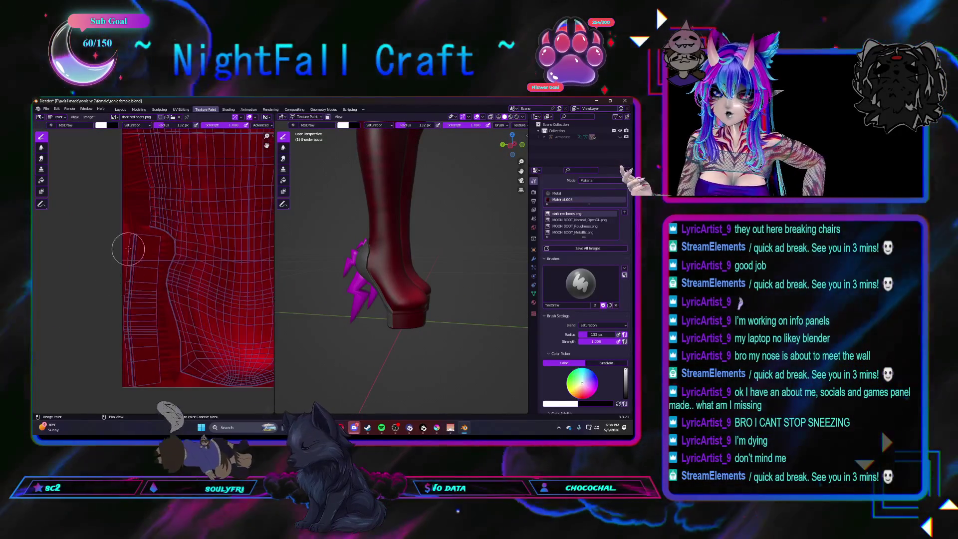
{"action": "mouse_move", "coordinate": [129, 240]}
{"action": "left_mouse_down"}
{"action": "mouse_move", "coordinate": [154, 242]}
{"action": "mouse_move", "coordinate": [156, 362]}
{"action": "mouse_move", "coordinate": [132, 383]}
{"action": "left_mouse_up"}
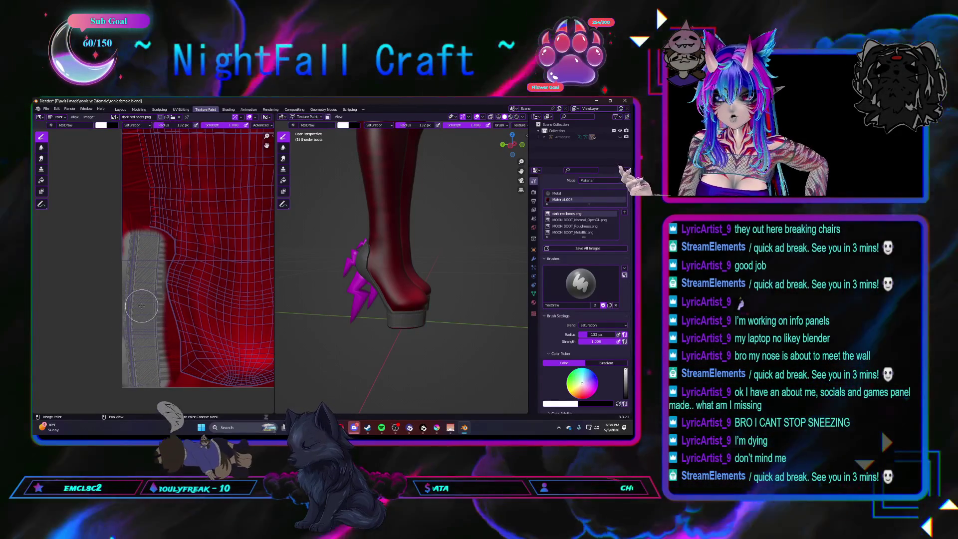
{"action": "scroll", "coordinate": [142, 307], "scroll_direction": "down", "scroll_amount": 2}
{"action": "scroll", "coordinate": [142, 306], "scroll_direction": "down", "scroll_amount": 1}
{"action": "scroll", "coordinate": [146, 309], "scroll_direction": "down", "scroll_amount": 1}
{"action": "scroll", "coordinate": [157, 316], "scroll_direction": "down", "scroll_amount": 1}
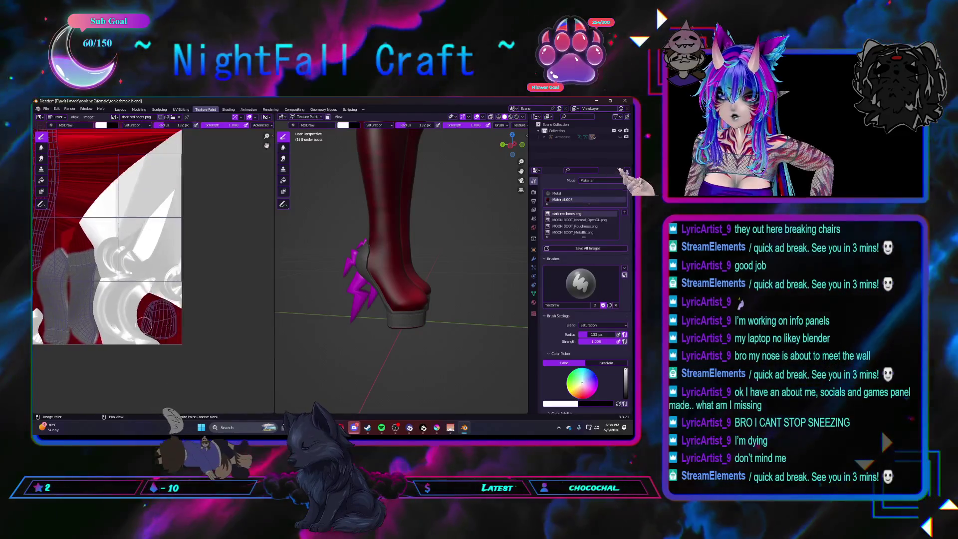
{"action": "scroll", "coordinate": [171, 325], "scroll_direction": "down", "scroll_amount": 1}
{"action": "scroll", "coordinate": [172, 322], "scroll_direction": "down", "scroll_amount": 1}
{"action": "scroll", "coordinate": [144, 274], "scroll_direction": "down", "scroll_amount": 1}
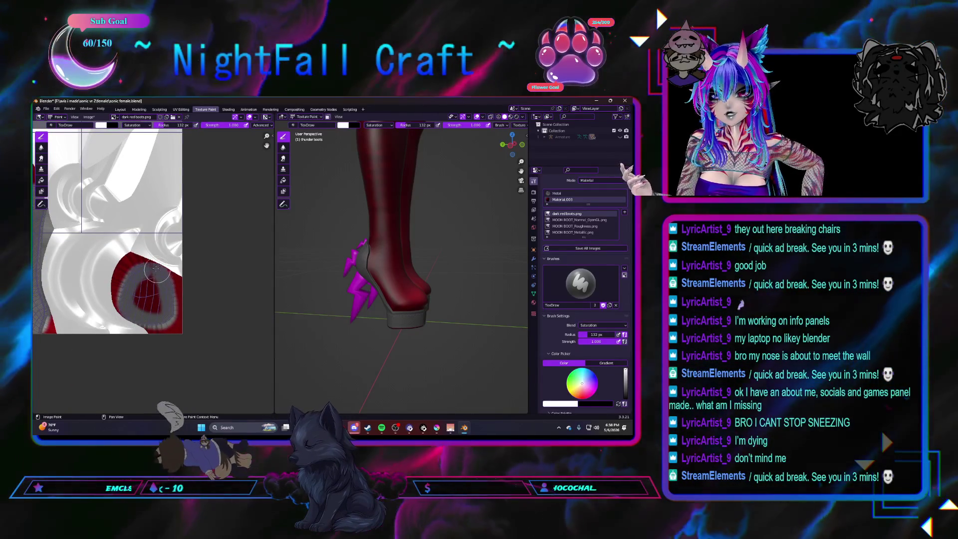
Paint red over the grey curve of the texture and switch to the Layout workspace
{"action": "left_click_drag", "start_coordinate": [149, 279], "coordinate": [157, 307]}
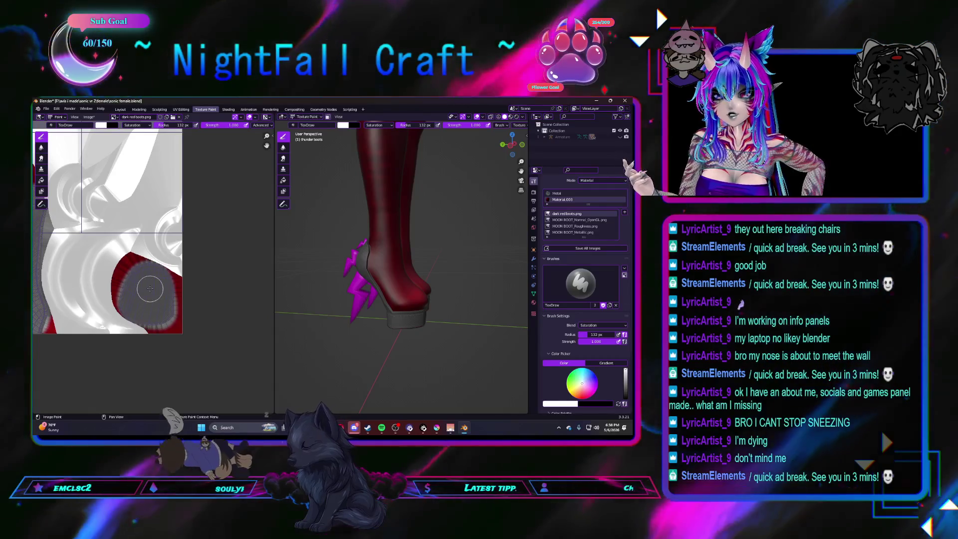
{"action": "middle_click_drag", "start_coordinate": [374, 307], "coordinate": [436, 298]}
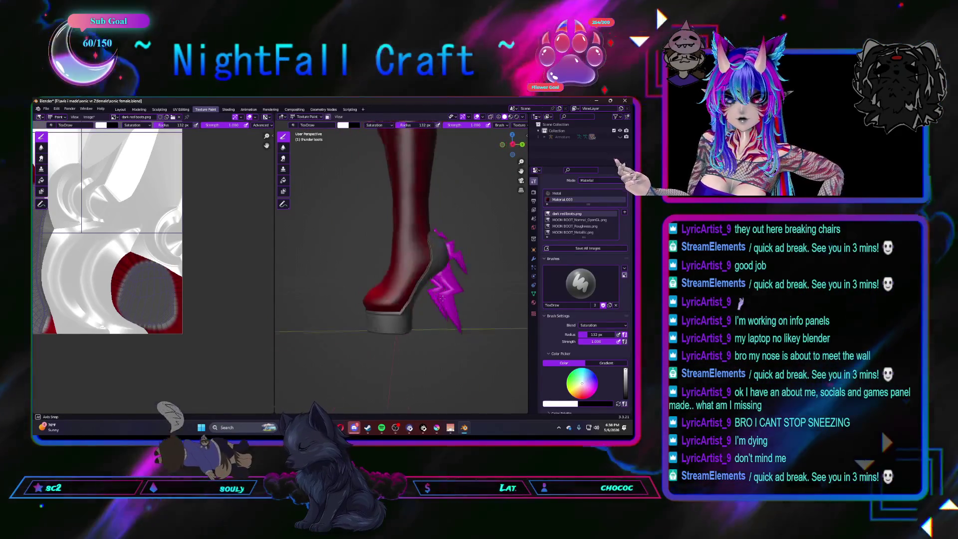
{"action": "middle_click_drag", "start_coordinate": [226, 254], "coordinate": [214, 283]}
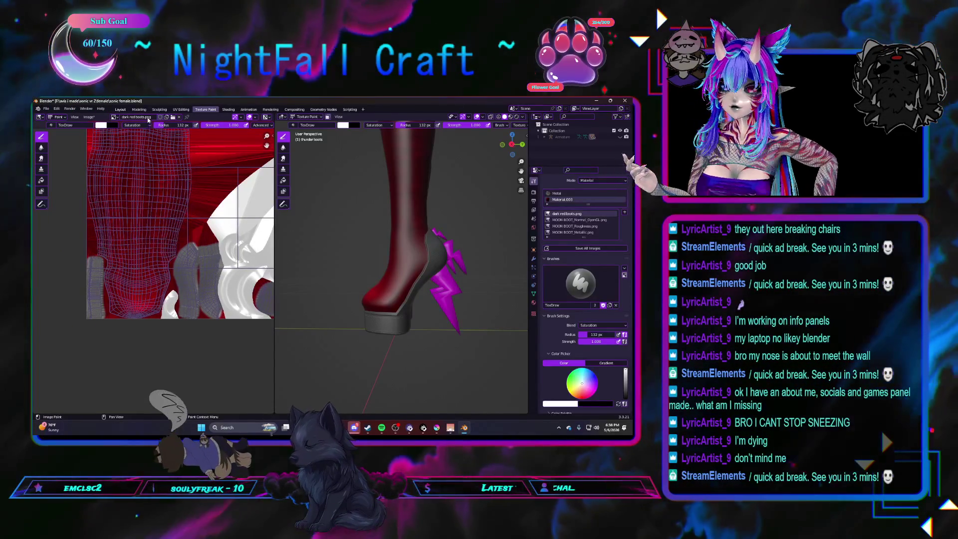
{"action": "left_click", "coordinate": [119, 109]}
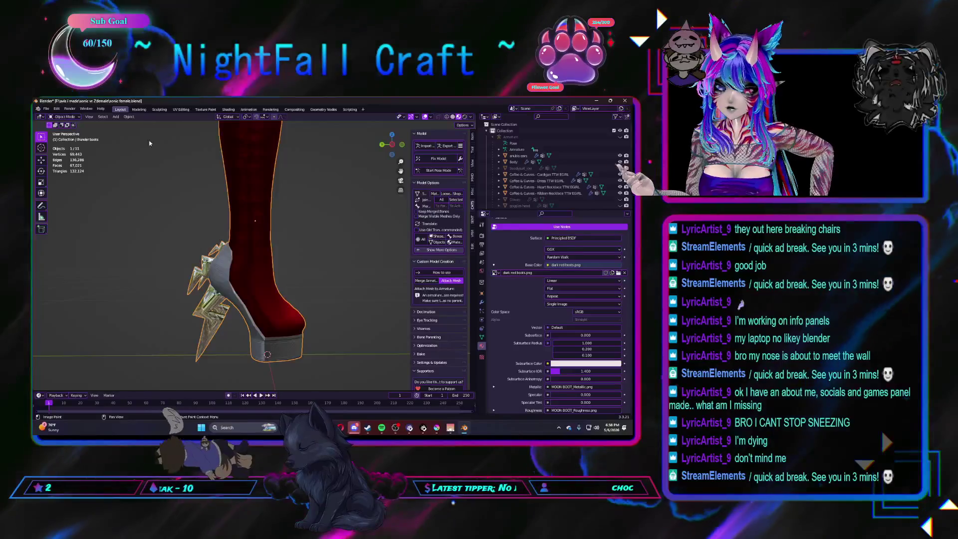
{"action": "scroll", "coordinate": [144, 126], "scroll_direction": "down", "scroll_amount": 2}
{"action": "mouse_move", "coordinate": [333, 254]}
{"action": "middle_mouse_down"}
{"action": "mouse_move", "coordinate": [273, 257]}
{"action": "mouse_move", "coordinate": [308, 267]}
{"action": "mouse_move", "coordinate": [231, 296]}
{"action": "mouse_move", "coordinate": [244, 284]}
{"action": "middle_mouse_up"}
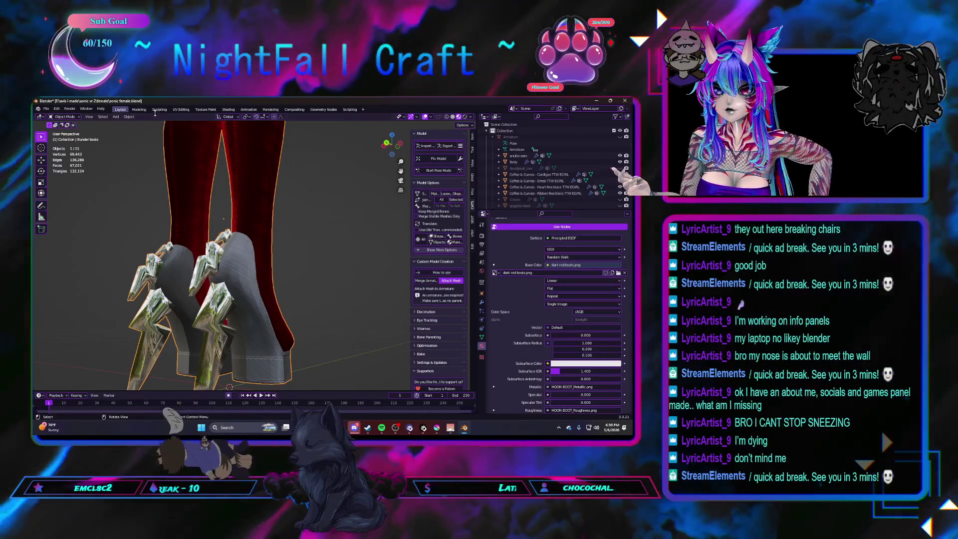
{"action": "left_click", "coordinate": [207, 109]}
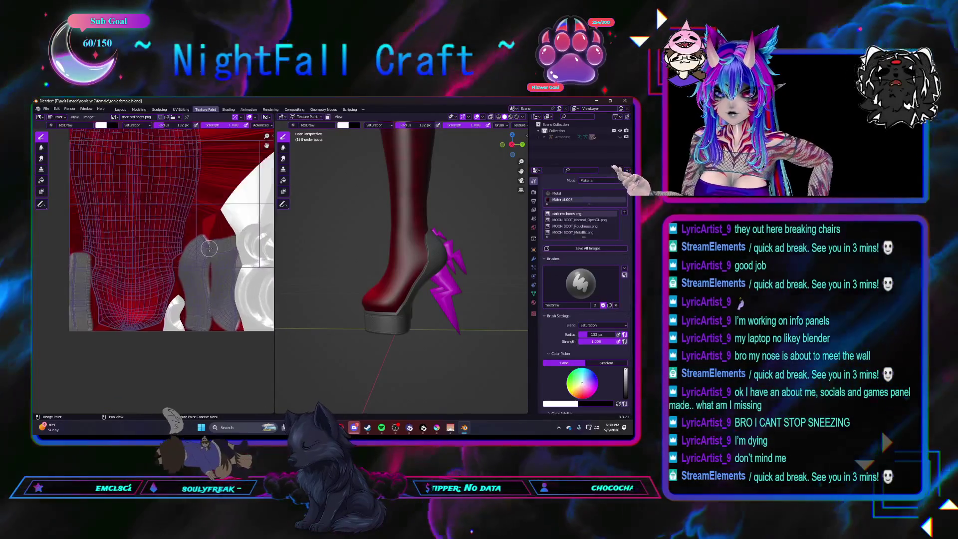
{"action": "scroll", "coordinate": [209, 250], "scroll_direction": "up", "scroll_amount": 1}
{"action": "scroll", "coordinate": [172, 206], "scroll_direction": "up", "scroll_amount": 1}
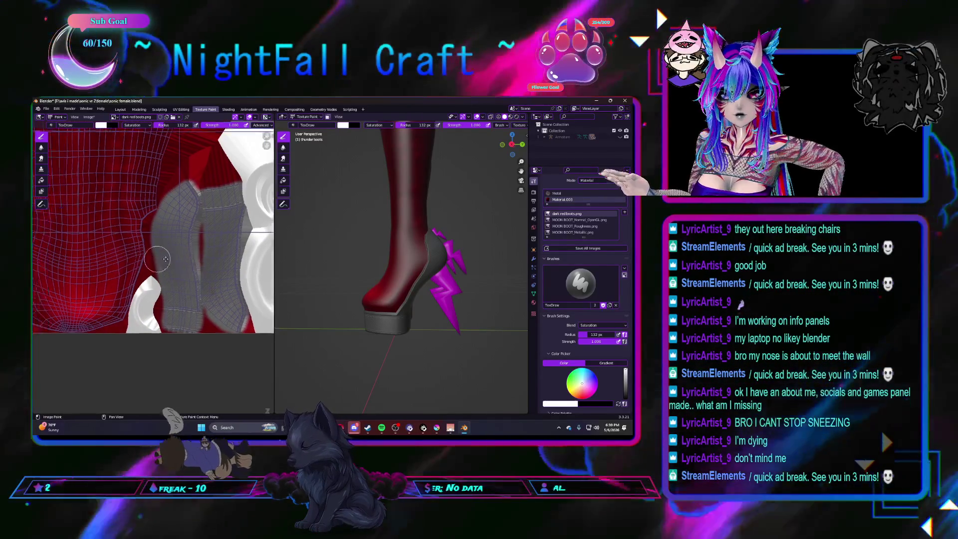
Center the red boot mesh in the UV editor, then switch back to the Layout workspace
{"action": "middle_click_drag", "start_coordinate": [171, 253], "coordinate": [106, 238]}
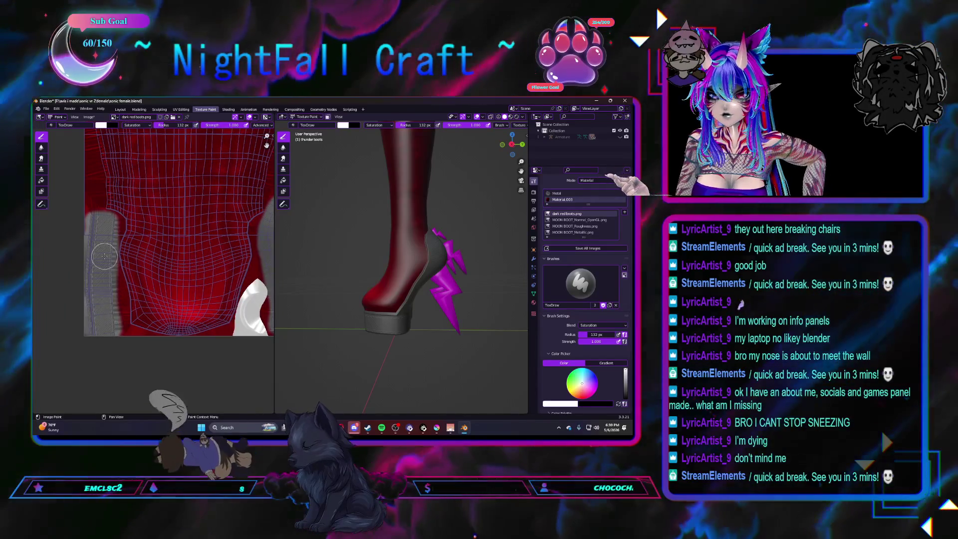
{"action": "scroll", "coordinate": [150, 258], "scroll_direction": "up", "scroll_amount": 3}
{"action": "scroll", "coordinate": [158, 265], "scroll_direction": "up", "scroll_amount": 2}
{"action": "scroll", "coordinate": [159, 264], "scroll_direction": "up", "scroll_amount": 2}
{"action": "scroll", "coordinate": [158, 275], "scroll_direction": "up", "scroll_amount": 1}
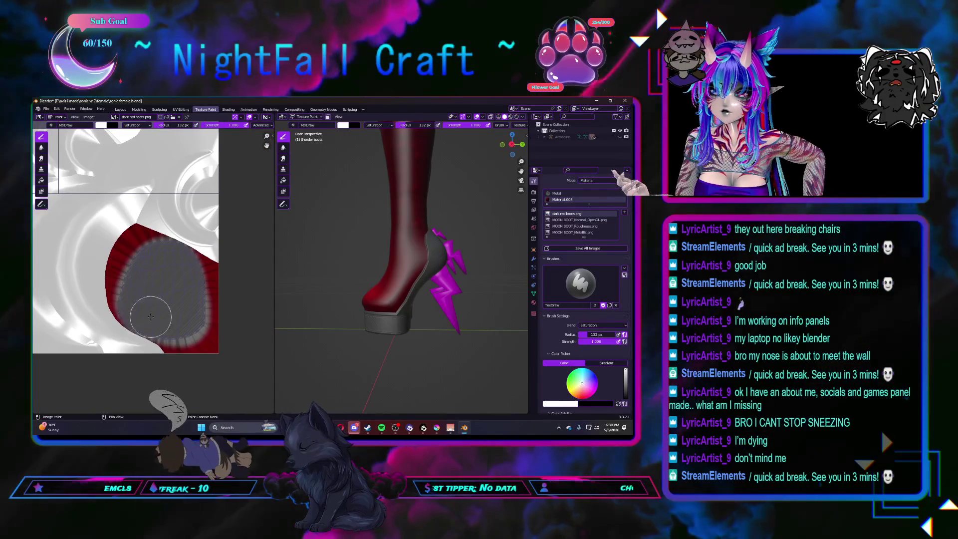
{"action": "scroll", "coordinate": [172, 276], "scroll_direction": "down", "scroll_amount": 3}
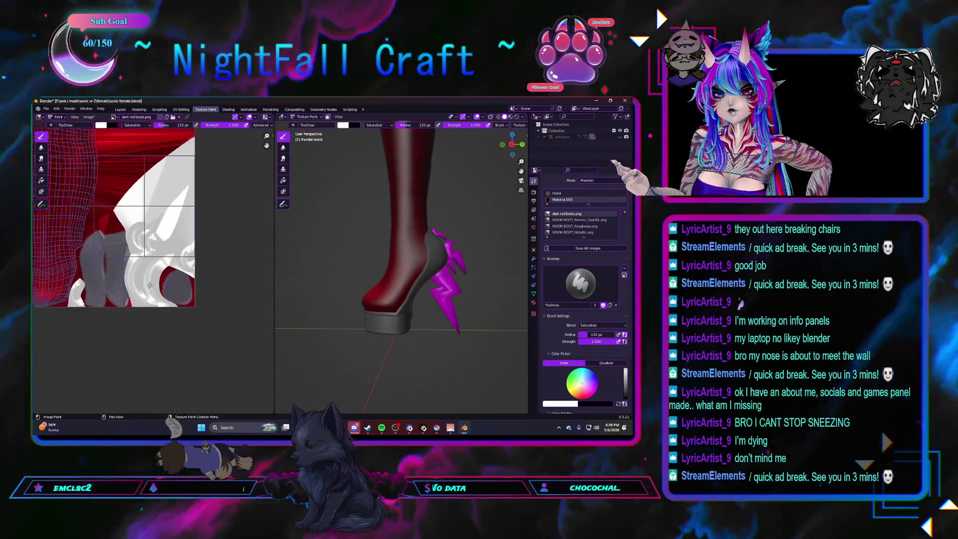
{"action": "scroll", "coordinate": [168, 254], "scroll_direction": "down", "scroll_amount": 2}
{"action": "scroll", "coordinate": [162, 240], "scroll_direction": "up", "scroll_amount": 2}
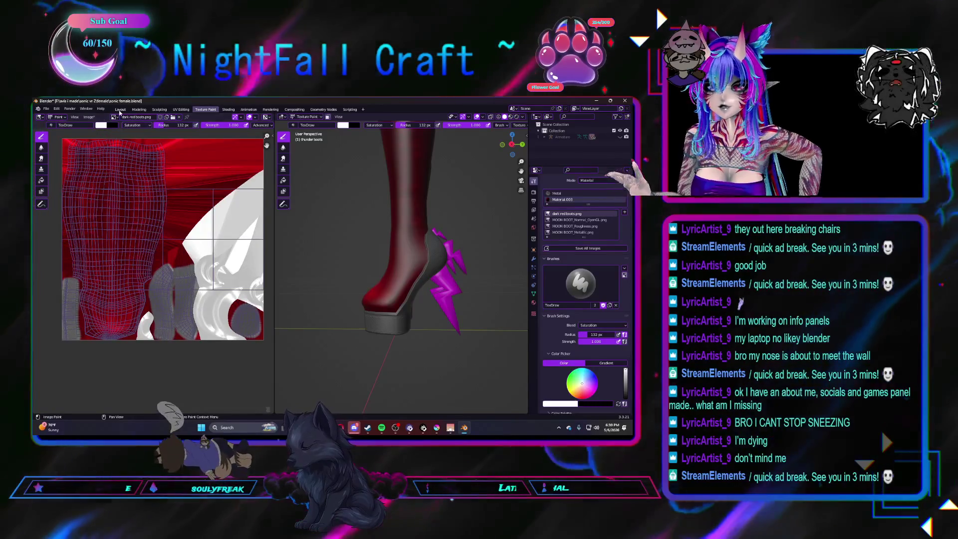
{"action": "left_click", "coordinate": [120, 110]}
{"action": "scroll", "coordinate": [305, 256], "scroll_direction": "down", "scroll_amount": 2}
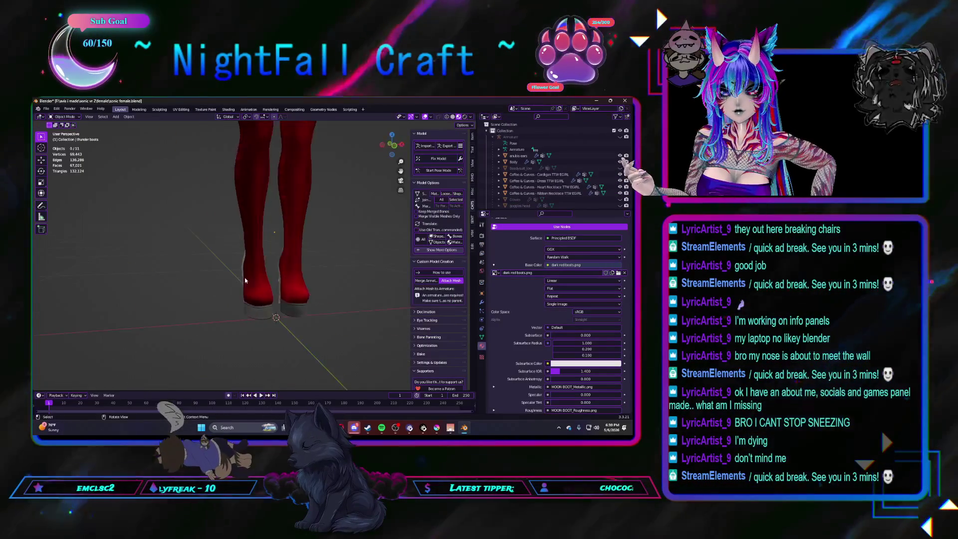
{"action": "scroll", "coordinate": [330, 263], "scroll_direction": "down", "scroll_amount": 3}
{"action": "mouse_move", "coordinate": [330, 263]}
{"action": "middle_mouse_down"}
{"action": "mouse_move", "coordinate": [239, 262]}
{"action": "mouse_move", "coordinate": [203, 272]}
{"action": "mouse_move", "coordinate": [304, 273]}
{"action": "middle_mouse_up"}
{"action": "scroll", "coordinate": [218, 270], "scroll_direction": "up", "scroll_amount": 3}
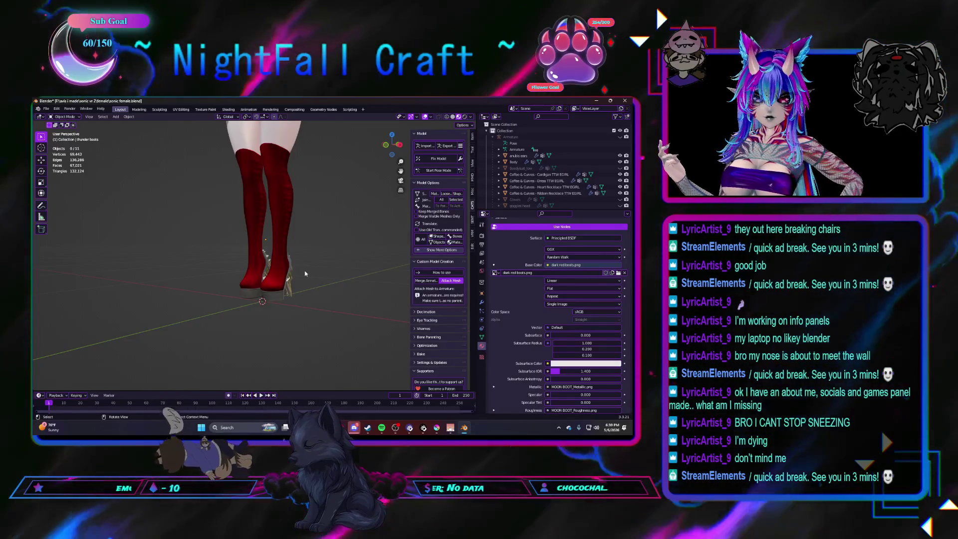
{"action": "scroll", "coordinate": [301, 270], "scroll_direction": "down", "scroll_amount": 2}
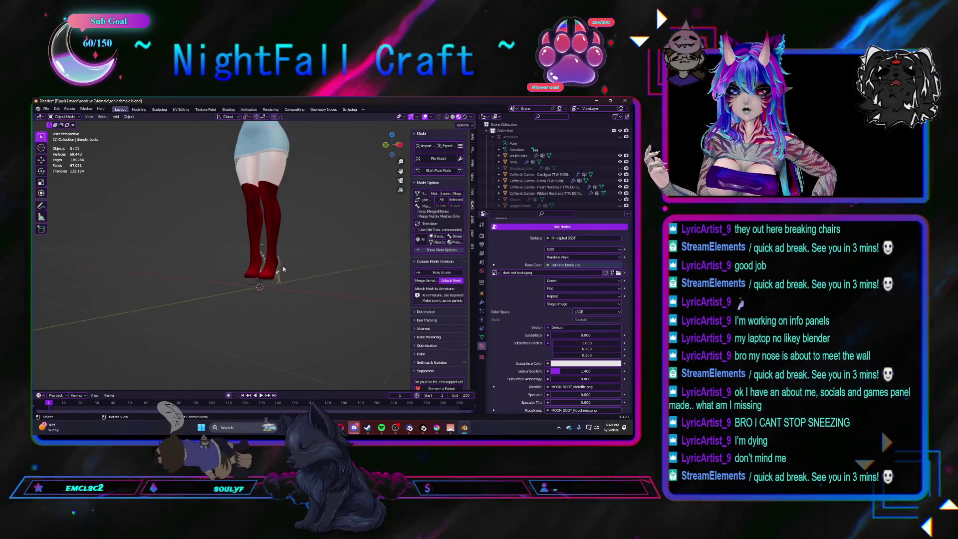
{"action": "scroll", "coordinate": [284, 273], "scroll_direction": "down", "scroll_amount": 2}
{"action": "scroll", "coordinate": [269, 275], "scroll_direction": "down", "scroll_amount": 2}
{"action": "scroll", "coordinate": [291, 299], "scroll_direction": "down", "scroll_amount": 2}
{"action": "middle_click_drag", "start_coordinate": [291, 300], "coordinate": [322, 295]}
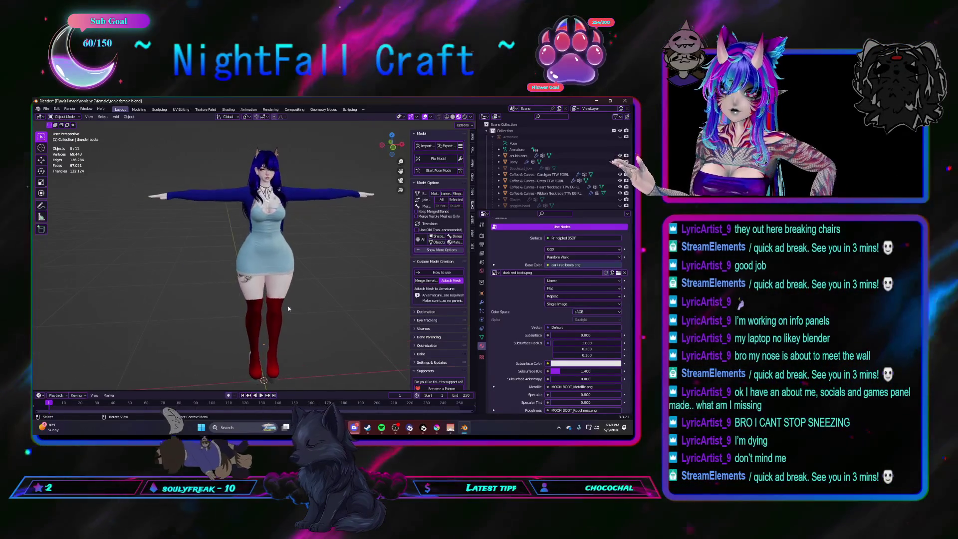
Hide the Dress and Cardigan objects and view the character from behind
{"action": "left_click", "coordinate": [550, 181]}
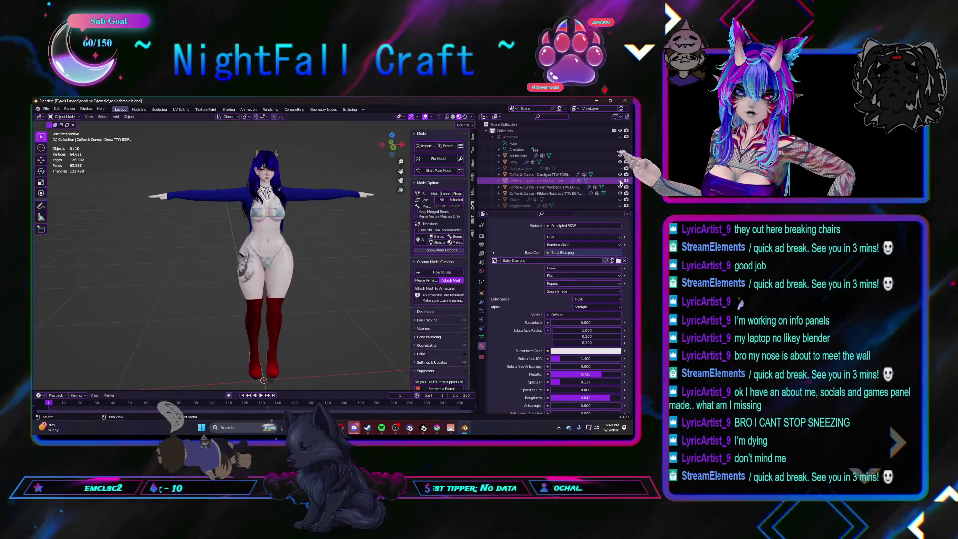
{"action": "left_click", "coordinate": [591, 175]}
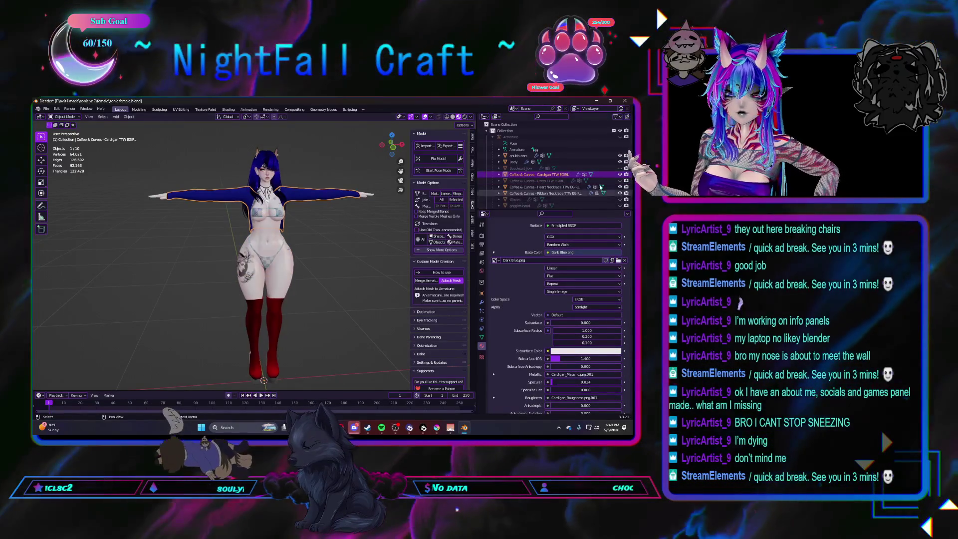
{"action": "key", "text": "h"}
{"action": "scroll", "coordinate": [594, 176], "scroll_direction": "down", "scroll_amount": 2}
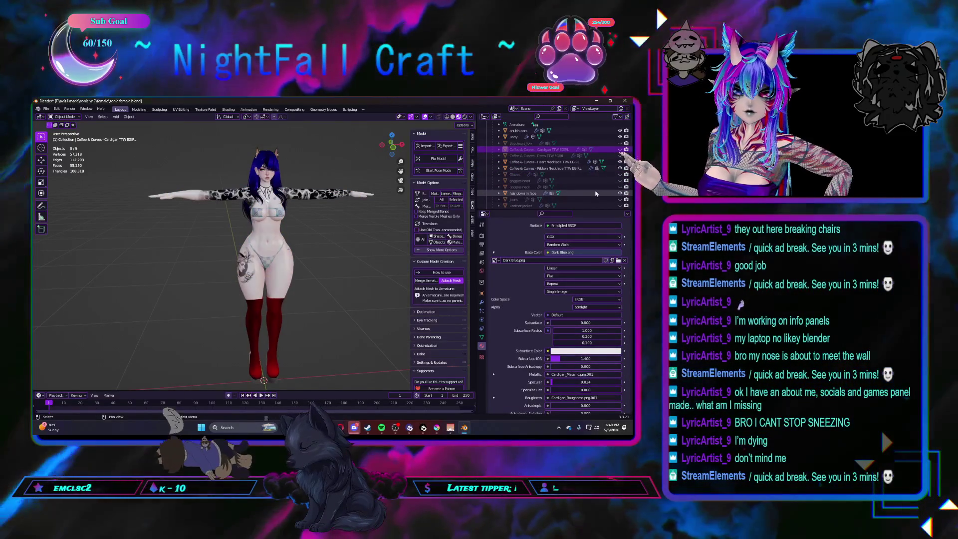
{"action": "mouse_move", "coordinate": [315, 298]}
{"action": "middle_mouse_down"}
{"action": "mouse_move", "coordinate": [292, 298]}
{"action": "mouse_move", "coordinate": [255, 318]}
{"action": "mouse_move", "coordinate": [369, 314]}
{"action": "middle_mouse_up"}
{"action": "scroll", "coordinate": [255, 318], "scroll_direction": "up", "scroll_amount": 5}
Give the jeans a Basis shape key plus a 'thigh highs on' shape key set to 1.000
{"action": "left_click", "coordinate": [255, 319]}
{"action": "left_click", "coordinate": [482, 337]}
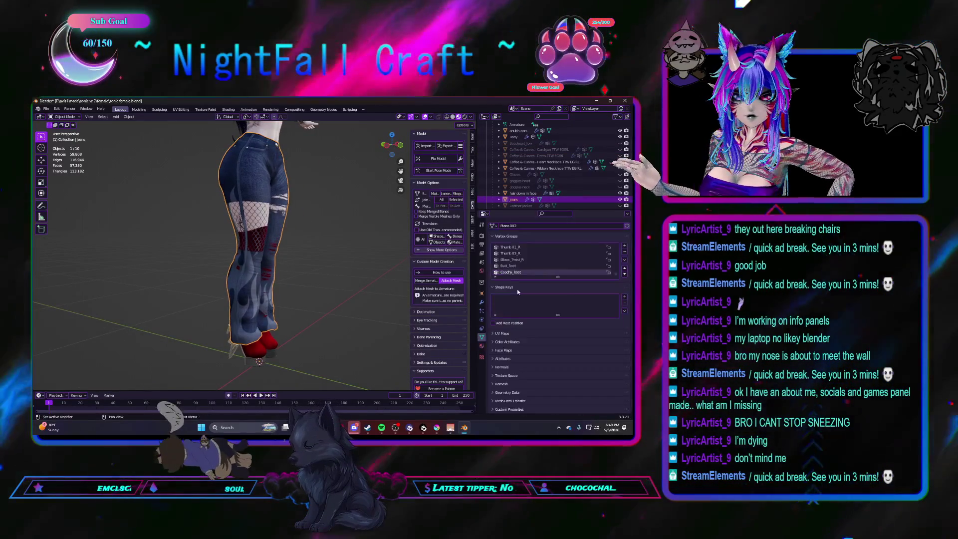
{"action": "left_click", "coordinate": [625, 298]}
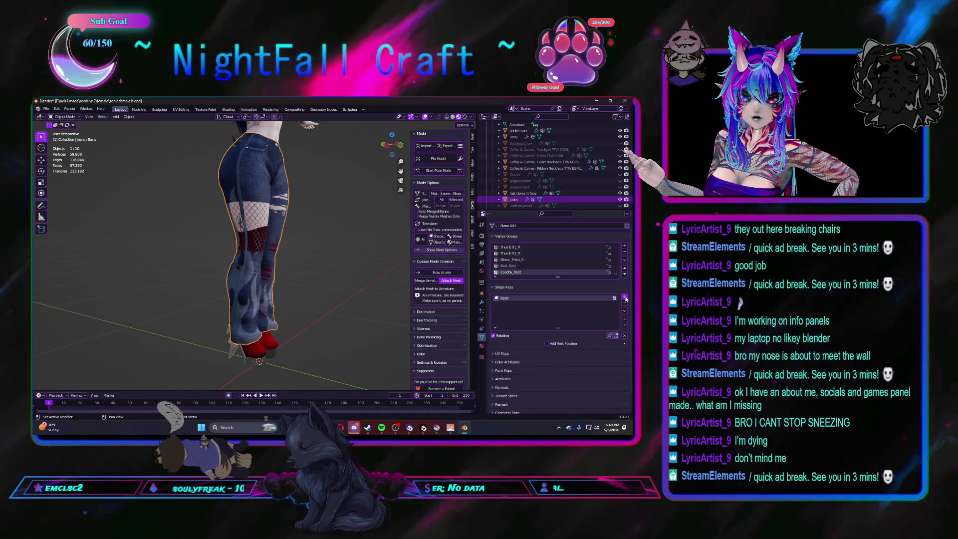
{"action": "key", "text": "BackSpace"}
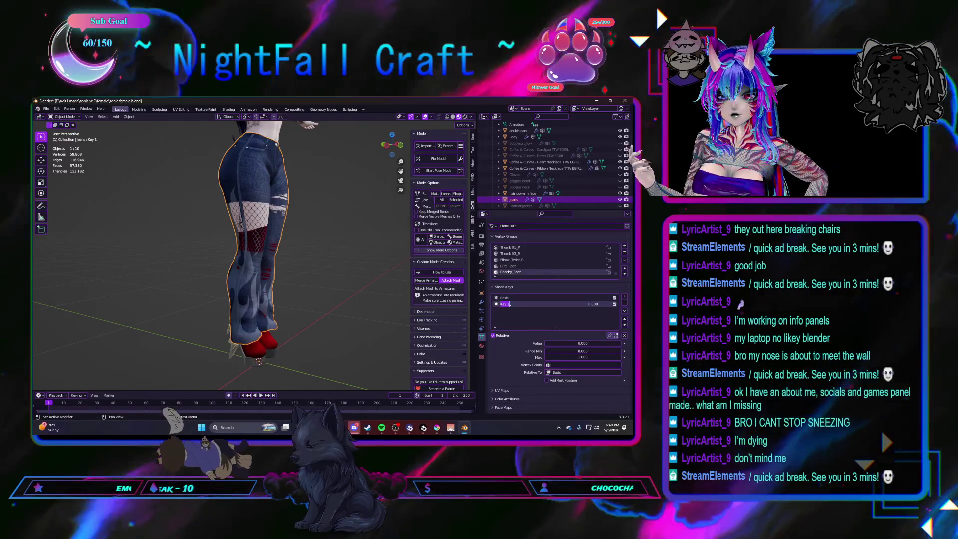
{"action": "type", "text": "thigh jeans"}
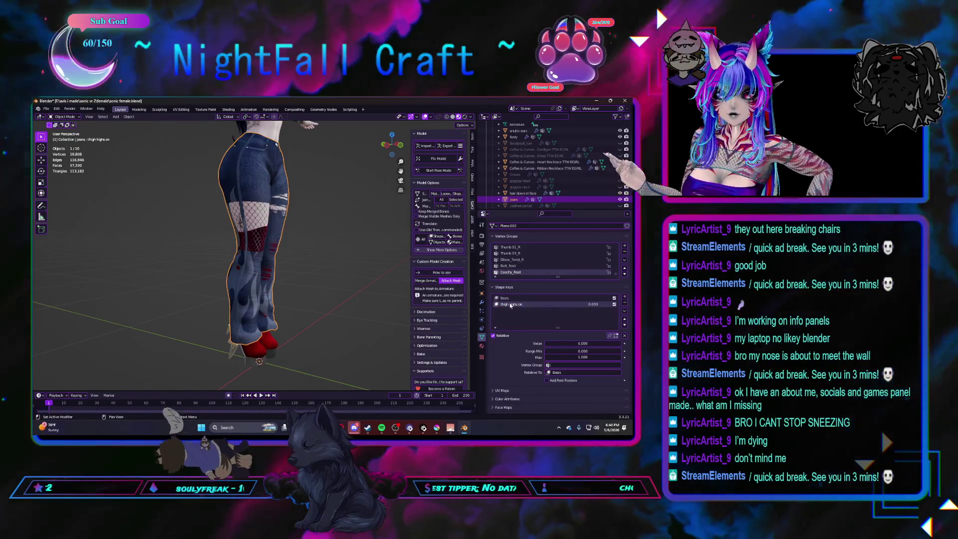
{"action": "left_click_drag", "start_coordinate": [573, 342], "coordinate": [621, 345]}
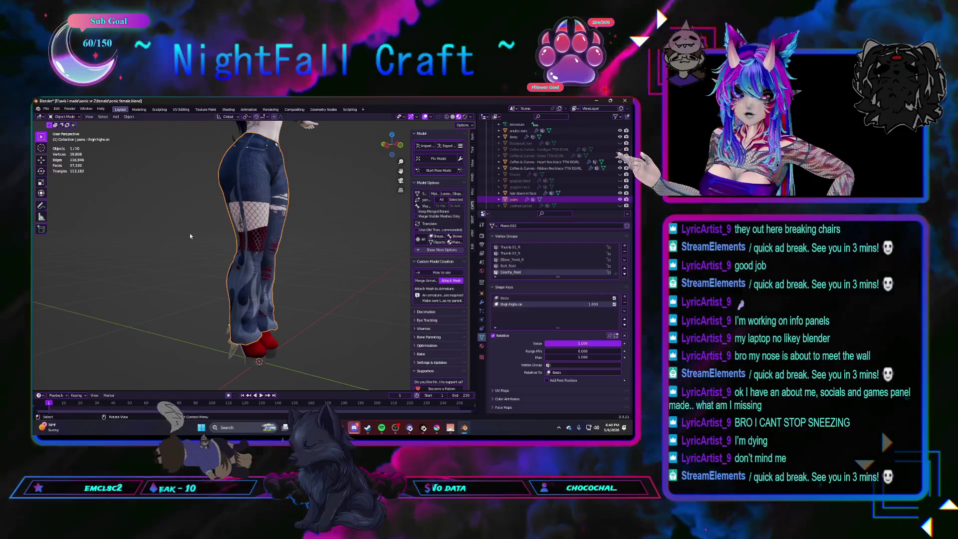
{"action": "left_click", "coordinate": [132, 118]}
{"action": "left_click", "coordinate": [202, 137]}
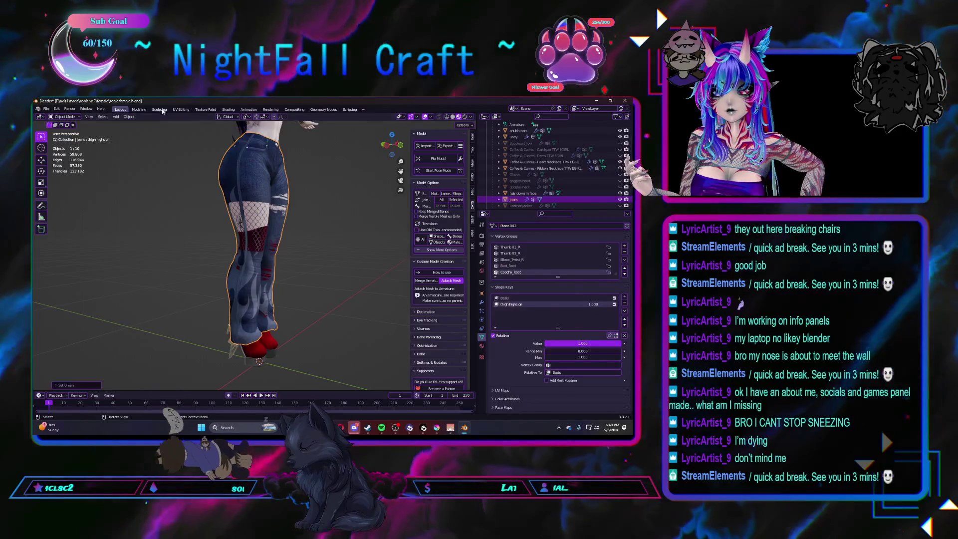
Enter the Sculpting workspace and inspect the jeans' lower leg from the side
{"action": "left_click", "coordinate": [159, 109]}
{"action": "mouse_move", "coordinate": [269, 247]}
{"action": "middle_mouse_down"}
{"action": "mouse_move", "coordinate": [255, 270]}
{"action": "mouse_move", "coordinate": [227, 234]}
{"action": "mouse_move", "coordinate": [277, 234]}
{"action": "mouse_move", "coordinate": [313, 255]}
{"action": "mouse_move", "coordinate": [238, 272]}
{"action": "middle_mouse_up"}
{"action": "scroll", "coordinate": [253, 271], "scroll_direction": "up", "scroll_amount": 3}
{"action": "scroll", "coordinate": [253, 271], "scroll_direction": "up", "scroll_amount": 2}
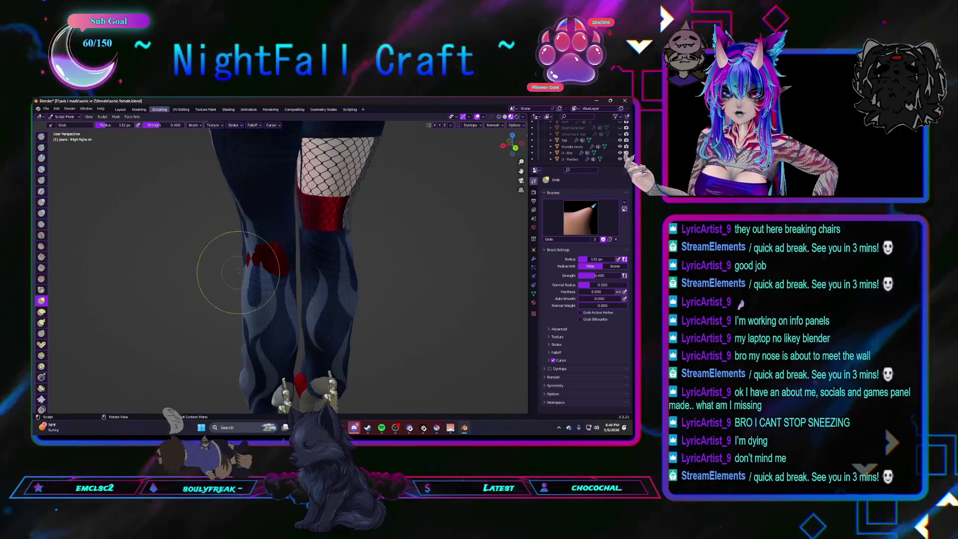
{"action": "middle_click_drag", "start_coordinate": [238, 271], "coordinate": [406, 190]}
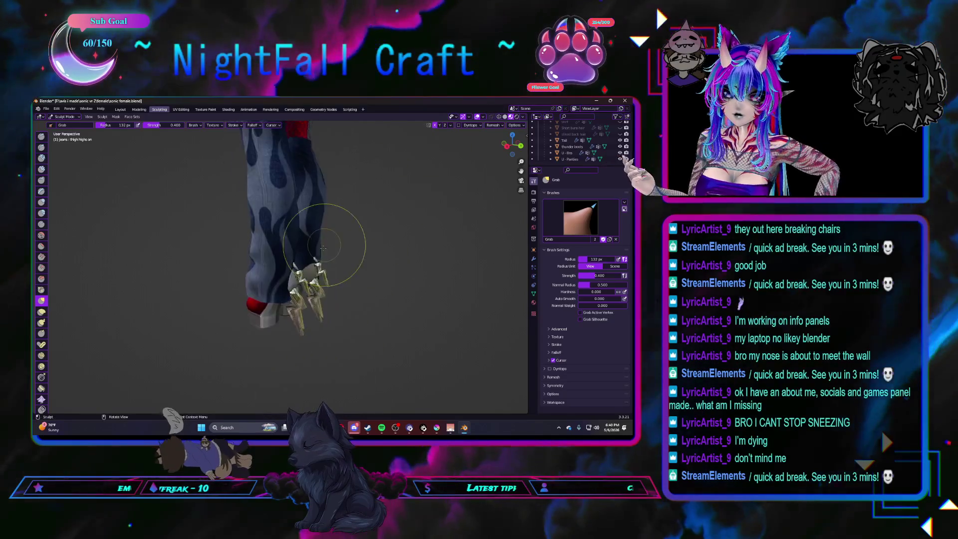
{"action": "middle_click_drag", "start_coordinate": [437, 125], "coordinate": [331, 225]}
{"action": "middle_click_drag", "start_coordinate": [290, 278], "coordinate": [326, 233]}
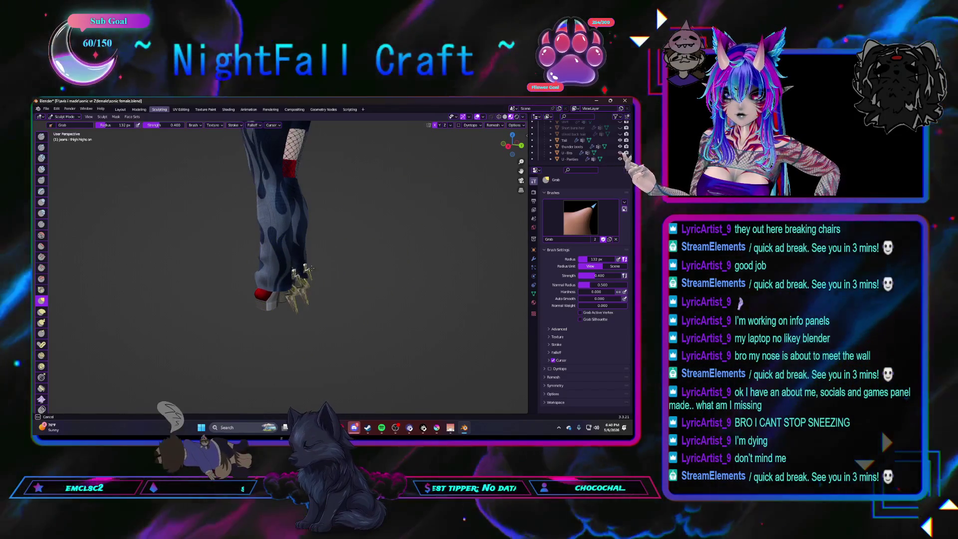
Check both legs over the red boots from front and back, then return to Layout
{"action": "mouse_move", "coordinate": [300, 235]}
{"action": "middle_mouse_down"}
{"action": "mouse_move", "coordinate": [246, 276]}
{"action": "mouse_move", "coordinate": [242, 294]}
{"action": "middle_mouse_up"}
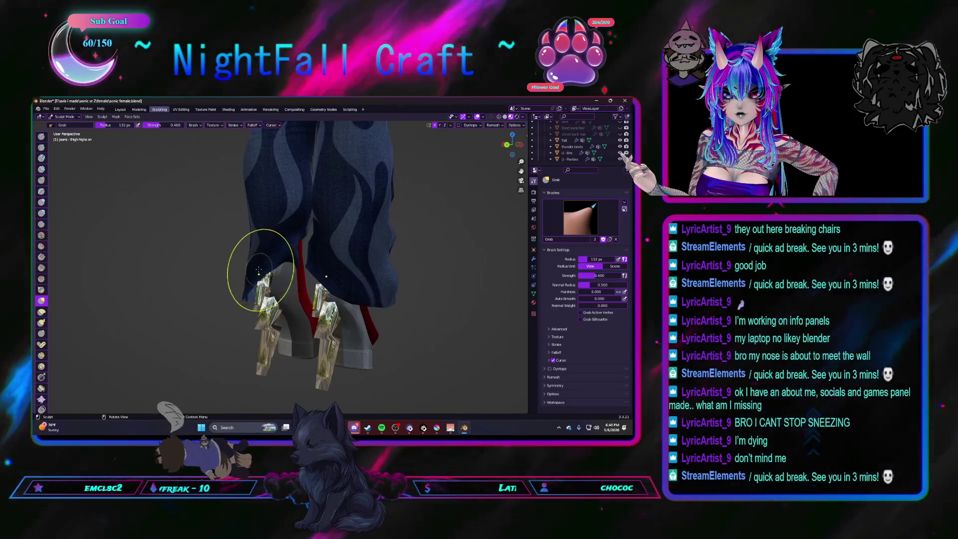
{"action": "mouse_move", "coordinate": [251, 267]}
{"action": "middle_mouse_down"}
{"action": "mouse_move", "coordinate": [280, 285]}
{"action": "mouse_move", "coordinate": [253, 268]}
{"action": "mouse_move", "coordinate": [269, 273]}
{"action": "middle_mouse_up"}
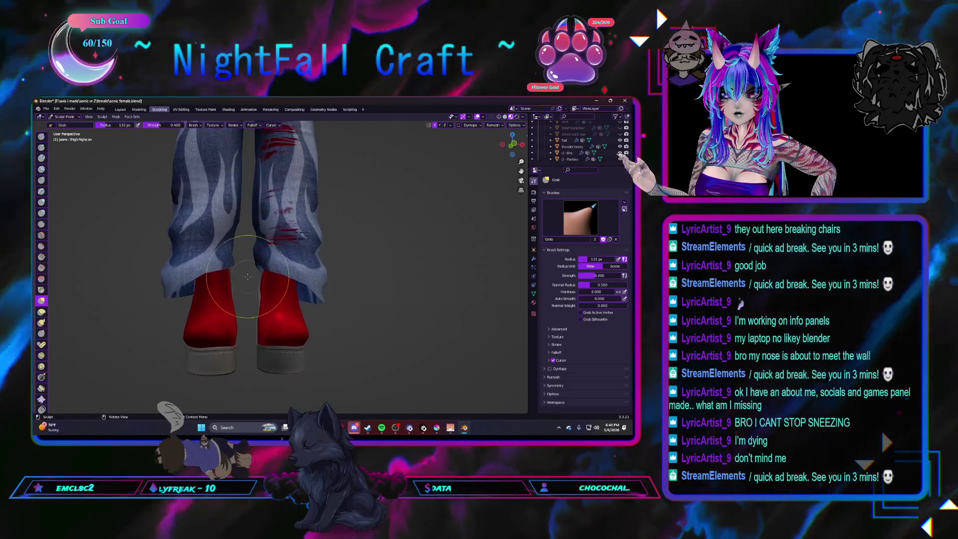
{"action": "scroll", "coordinate": [300, 277], "scroll_direction": "down", "scroll_amount": 2}
{"action": "mouse_move", "coordinate": [280, 280]}
{"action": "middle_mouse_down"}
{"action": "mouse_move", "coordinate": [281, 259]}
{"action": "mouse_move", "coordinate": [278, 310]}
{"action": "middle_mouse_up"}
{"action": "scroll", "coordinate": [287, 258], "scroll_direction": "up", "scroll_amount": 5}
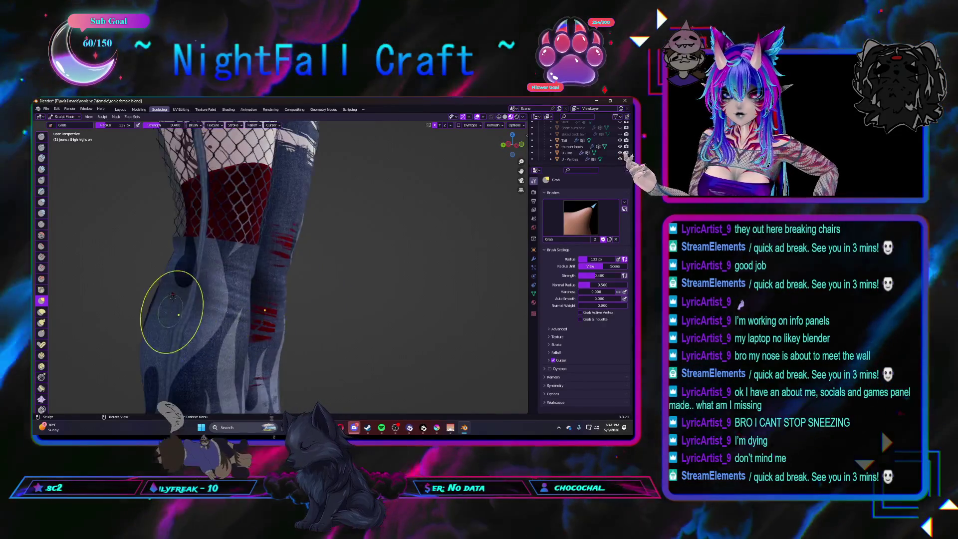
{"action": "mouse_move", "coordinate": [171, 303]}
{"action": "middle_mouse_down"}
{"action": "mouse_move", "coordinate": [356, 305]}
{"action": "mouse_move", "coordinate": [262, 296]}
{"action": "middle_mouse_up"}
{"action": "left_click", "coordinate": [120, 109]}
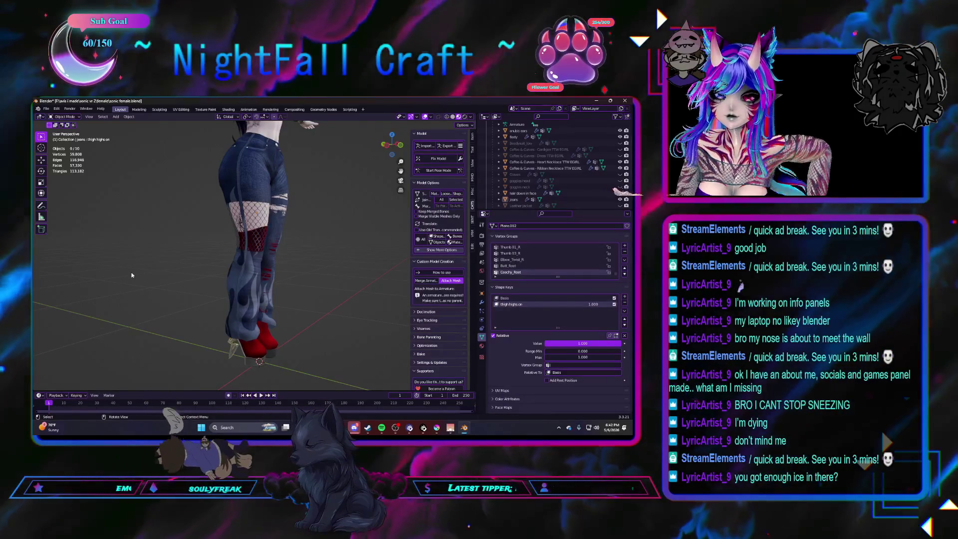
Hide the jeans from the viewport via the outliner
{"action": "mouse_move", "coordinate": [131, 276]}
{"action": "middle_mouse_down"}
{"action": "mouse_move", "coordinate": [285, 295]}
{"action": "mouse_move", "coordinate": [383, 218]}
{"action": "mouse_move", "coordinate": [276, 272]}
{"action": "middle_mouse_up"}
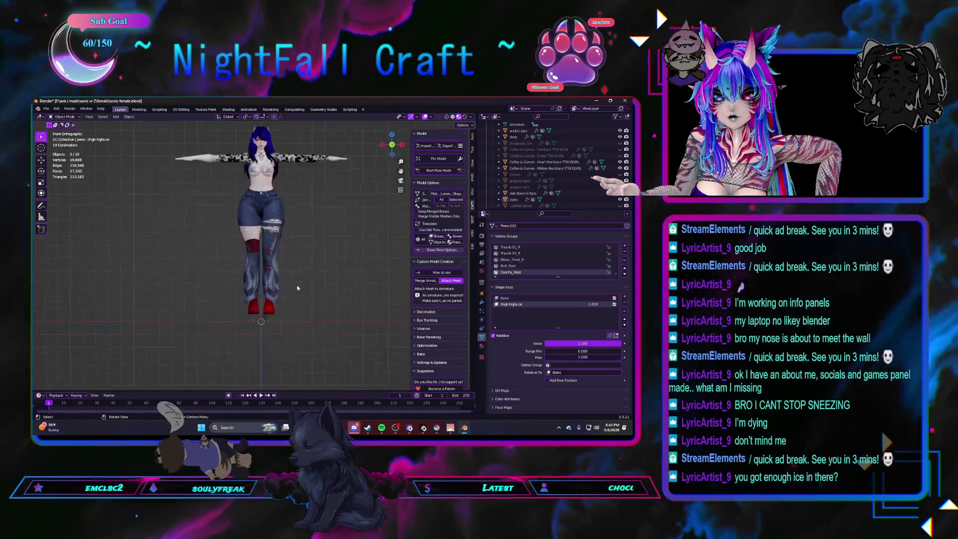
{"action": "left_click", "coordinate": [276, 273]}
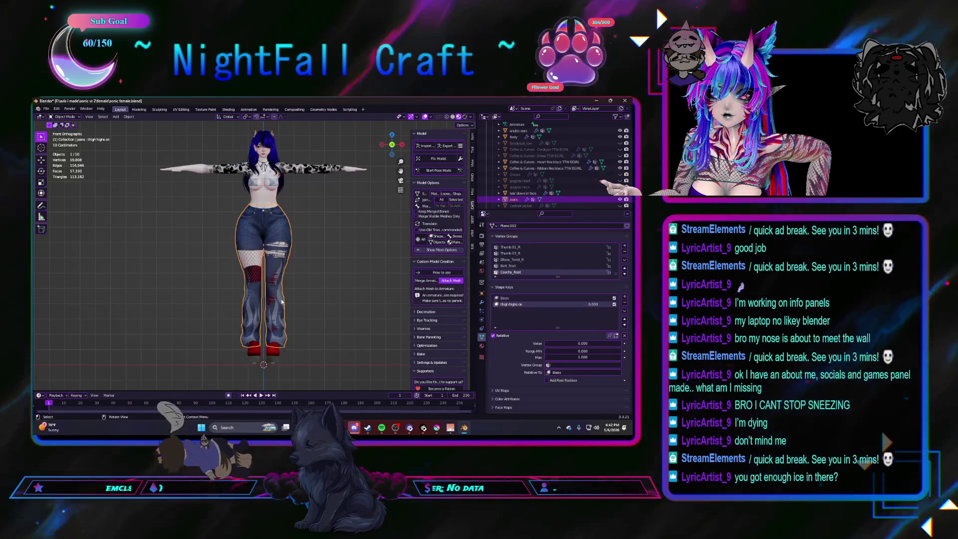
{"action": "left_click", "coordinate": [620, 198]}
{"action": "scroll", "coordinate": [596, 201], "scroll_direction": "down", "scroll_amount": 1}
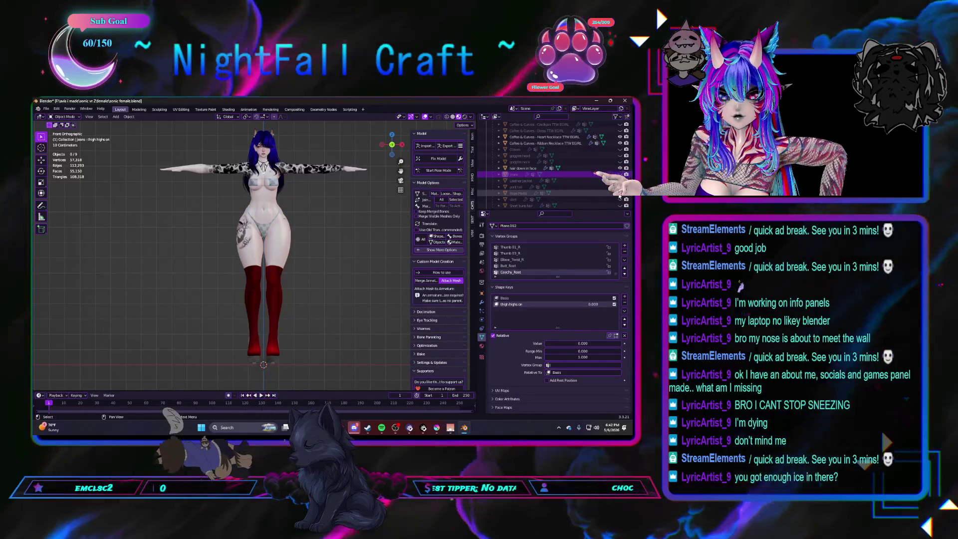
Show the baggy rope pants again and select them on the model
{"action": "left_click", "coordinate": [618, 194]}
{"action": "mouse_move", "coordinate": [277, 281]}
{"action": "middle_mouse_down"}
{"action": "mouse_move", "coordinate": [297, 290]}
{"action": "mouse_move", "coordinate": [261, 300]}
{"action": "mouse_move", "coordinate": [277, 299]}
{"action": "middle_mouse_up"}
{"action": "left_click", "coordinate": [251, 288]}
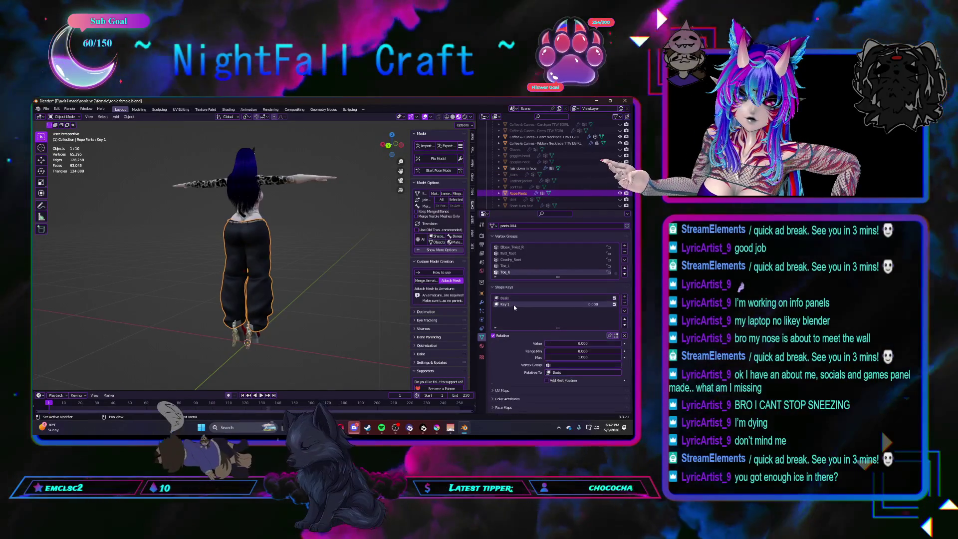
{"action": "type", "text": "Baggy"}
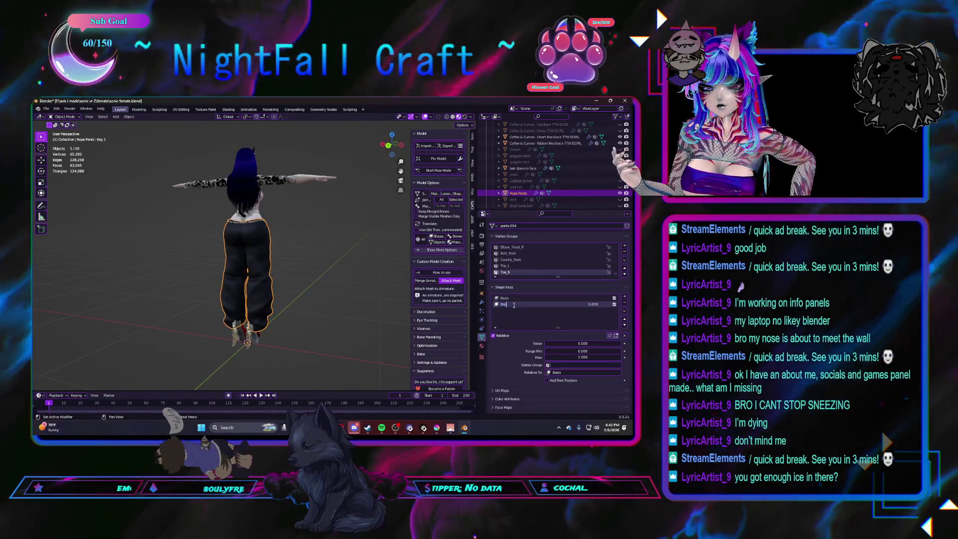
{"action": "type", "text": " boots on"}
Name the new shape key 'thigh boots on' and reset the pants' origin point
{"action": "key", "text": "Return"}
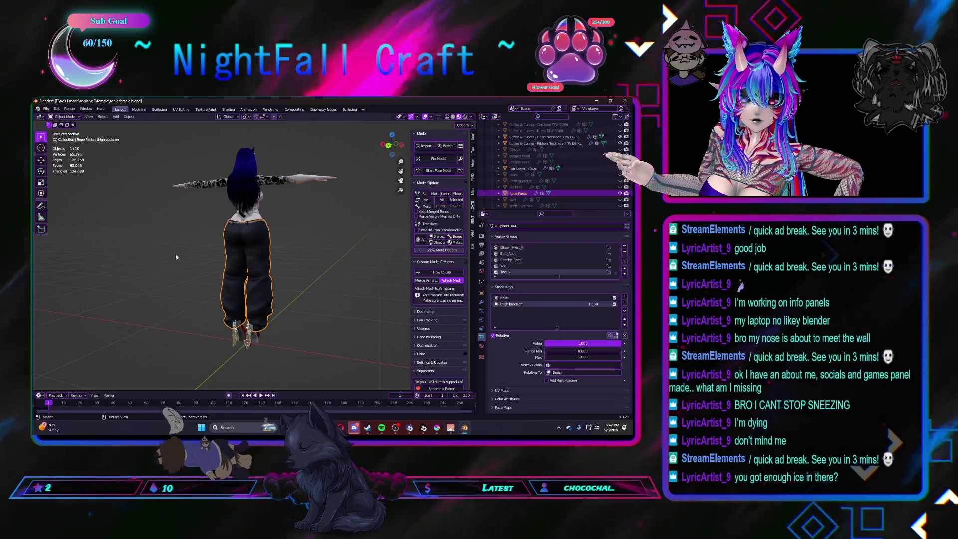
{"action": "left_click", "coordinate": [129, 117]}
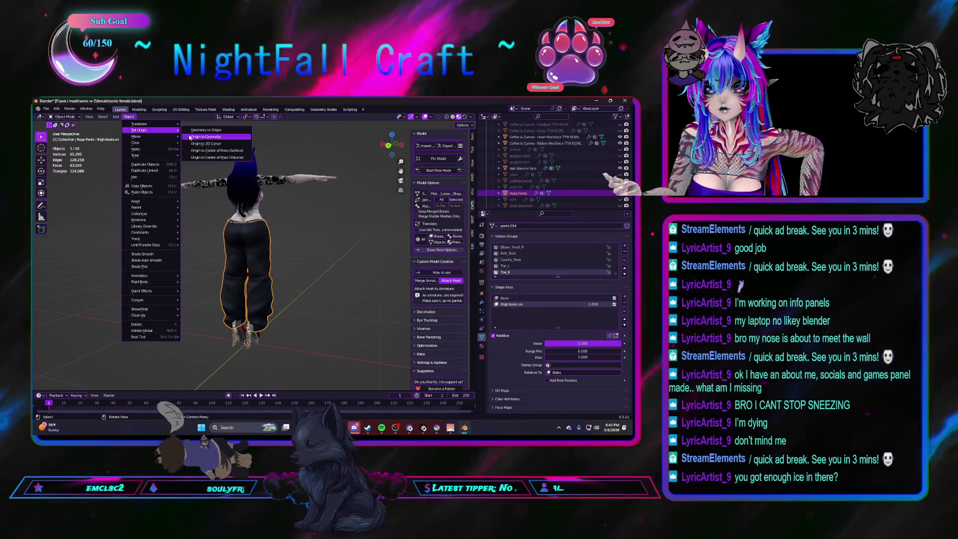
{"action": "mouse_move", "coordinate": [141, 130]}
{"action": "left_click", "coordinate": [203, 136]}
{"action": "left_click", "coordinate": [159, 109]}
Sculpt the baggy pant cuffs to bunch over the red boots, then leave sculpting
{"action": "middle_click_drag", "start_coordinate": [257, 321], "coordinate": [276, 315]}
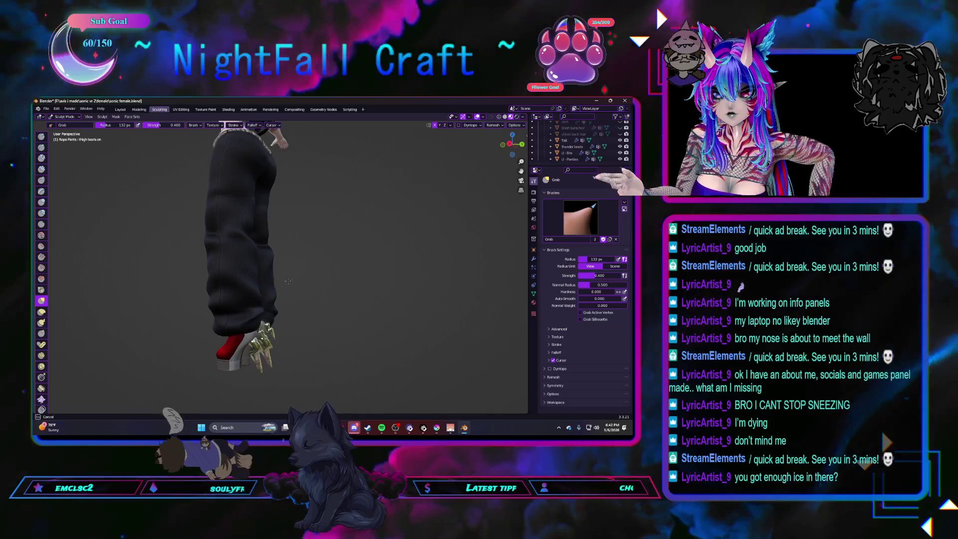
{"action": "middle_click_drag", "start_coordinate": [289, 278], "coordinate": [262, 314]}
{"action": "scroll", "coordinate": [258, 310], "scroll_direction": "up", "scroll_amount": 2}
{"action": "scroll", "coordinate": [270, 351], "scroll_direction": "up", "scroll_amount": 2}
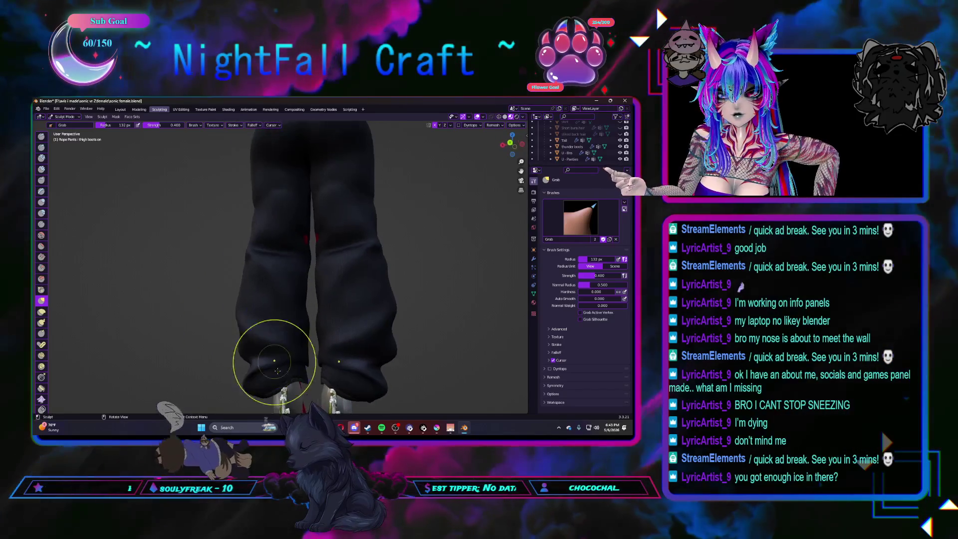
{"action": "scroll", "coordinate": [265, 363], "scroll_direction": "down", "scroll_amount": 3}
{"action": "mouse_move", "coordinate": [266, 363]}
{"action": "middle_mouse_down"}
{"action": "mouse_move", "coordinate": [277, 353]}
{"action": "mouse_move", "coordinate": [247, 365]}
{"action": "mouse_move", "coordinate": [277, 342]}
{"action": "mouse_move", "coordinate": [256, 277]}
{"action": "mouse_move", "coordinate": [286, 291]}
{"action": "mouse_move", "coordinate": [257, 299]}
{"action": "mouse_move", "coordinate": [252, 225]}
{"action": "middle_mouse_up"}
{"action": "scroll", "coordinate": [247, 365], "scroll_direction": "up", "scroll_amount": 2}
{"action": "scroll", "coordinate": [256, 278], "scroll_direction": "up", "scroll_amount": 2}
{"action": "scroll", "coordinate": [290, 252], "scroll_direction": "up", "scroll_amount": 2}
{"action": "scroll", "coordinate": [290, 253], "scroll_direction": "up", "scroll_amount": 2}
{"action": "scroll", "coordinate": [269, 283], "scroll_direction": "down", "scroll_amount": 3}
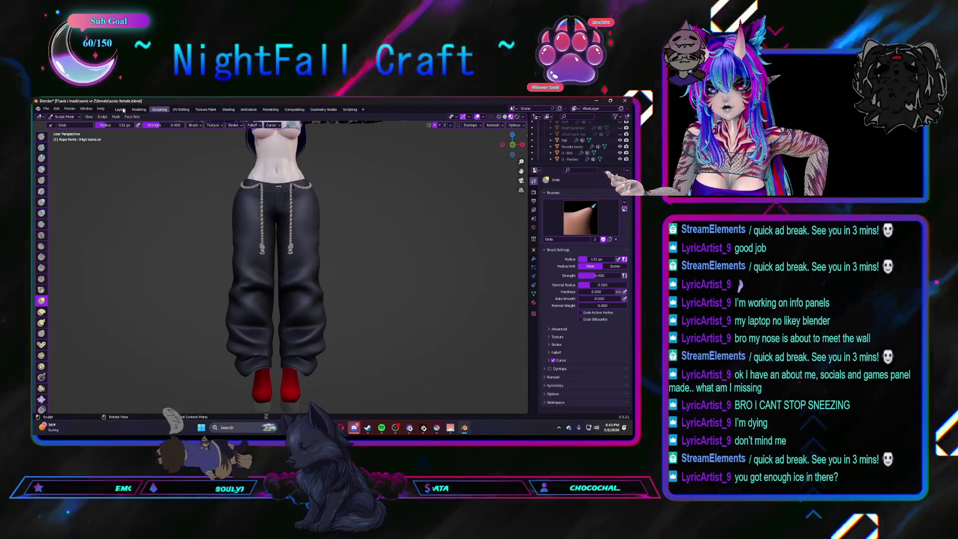
{"action": "left_click", "coordinate": [120, 110]}
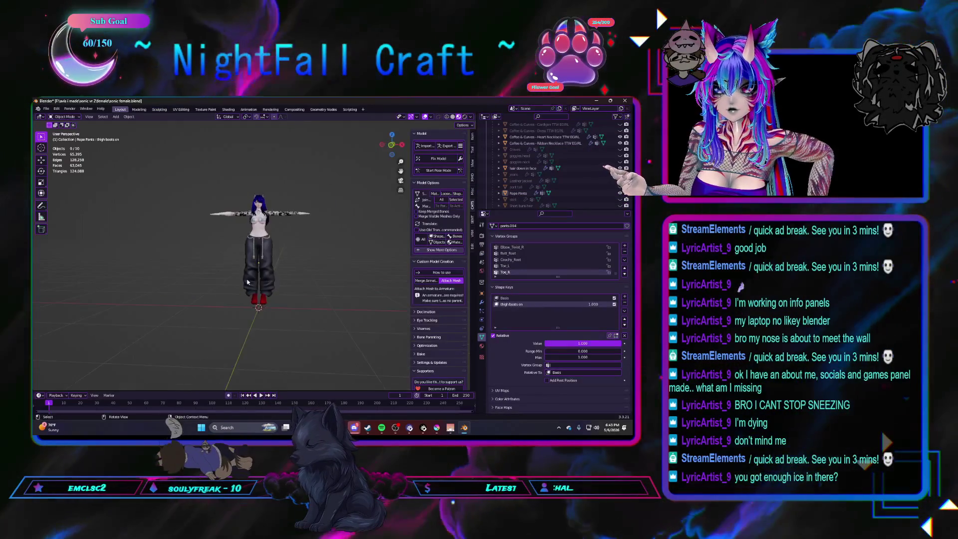
Hide the rope pants so the bare legs and red boots show
{"action": "left_click", "coordinate": [248, 282]}
{"action": "scroll", "coordinate": [247, 281], "scroll_direction": "up", "scroll_amount": 3}
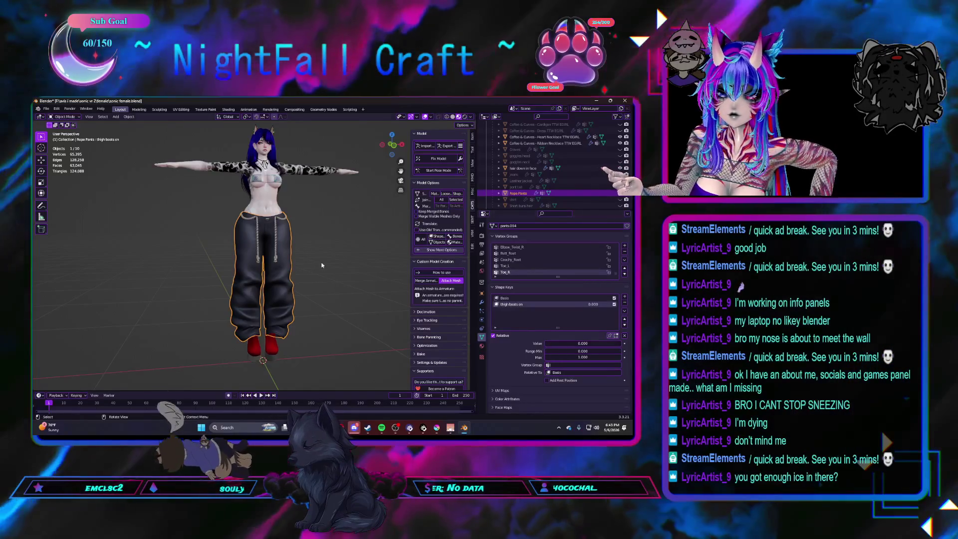
{"action": "left_click", "coordinate": [620, 194]}
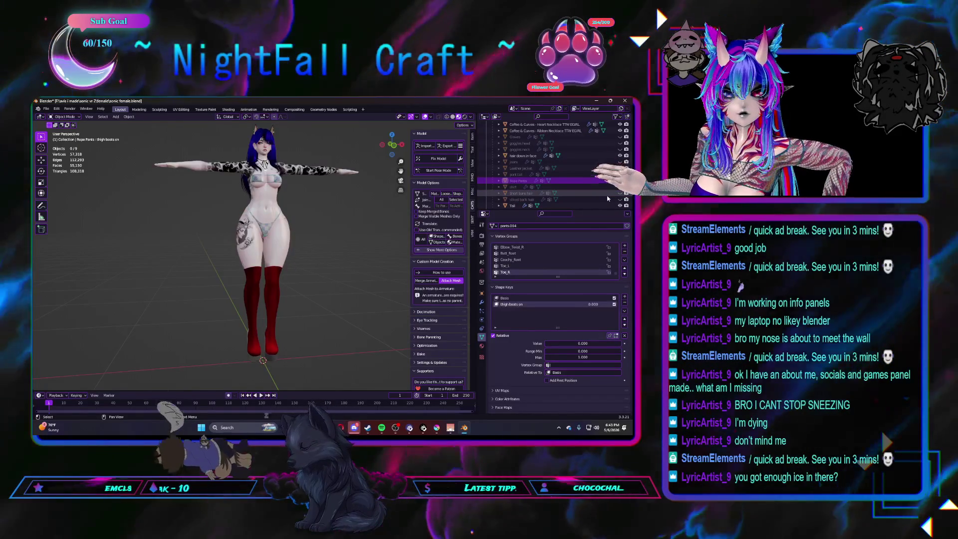
{"action": "scroll", "coordinate": [608, 198], "scroll_direction": "down", "scroll_amount": 1}
{"action": "scroll", "coordinate": [607, 197], "scroll_direction": "up", "scroll_amount": 3}
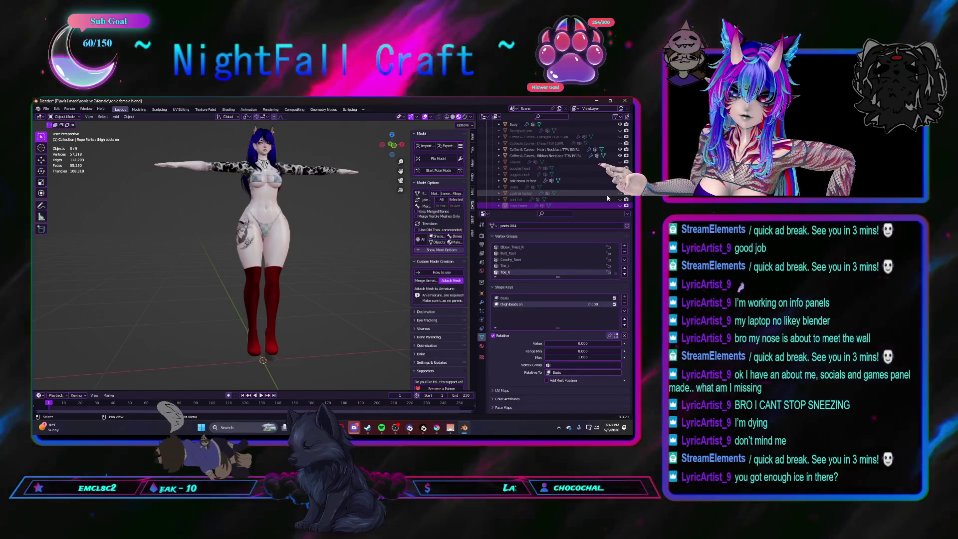
{"action": "scroll", "coordinate": [602, 190], "scroll_direction": "down", "scroll_amount": 2}
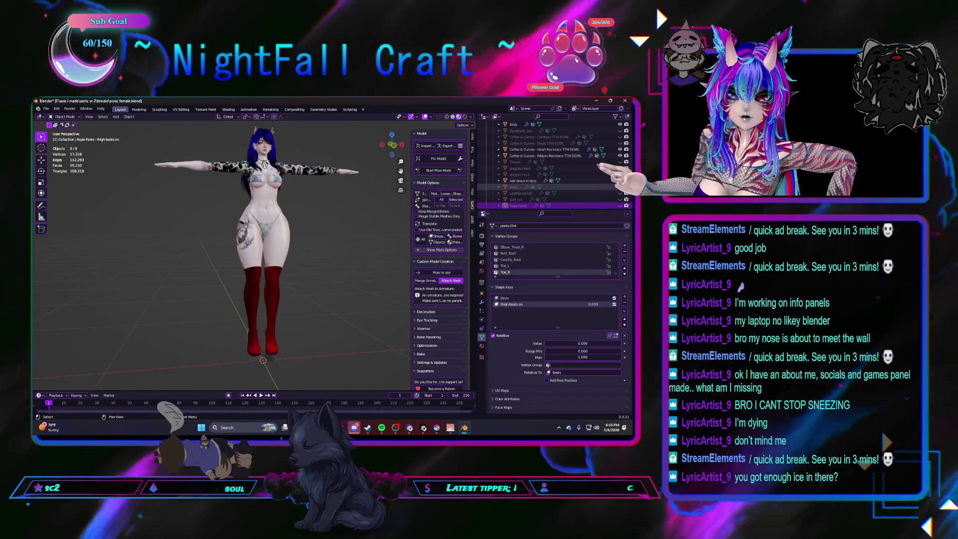
{"action": "scroll", "coordinate": [602, 193], "scroll_direction": "down", "scroll_amount": 2}
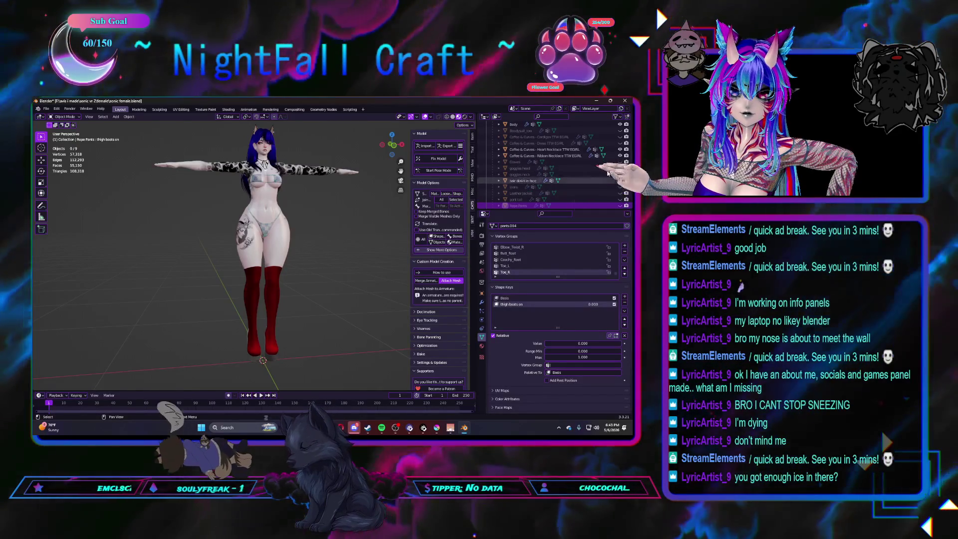
{"action": "scroll", "coordinate": [603, 193], "scroll_direction": "down", "scroll_amount": 2}
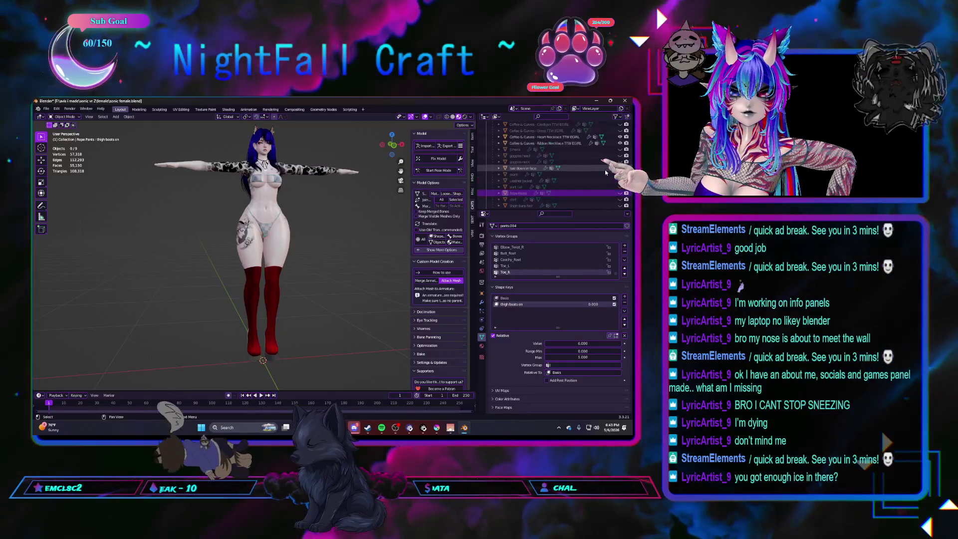
{"action": "scroll", "coordinate": [605, 170], "scroll_direction": "up", "scroll_amount": 5}
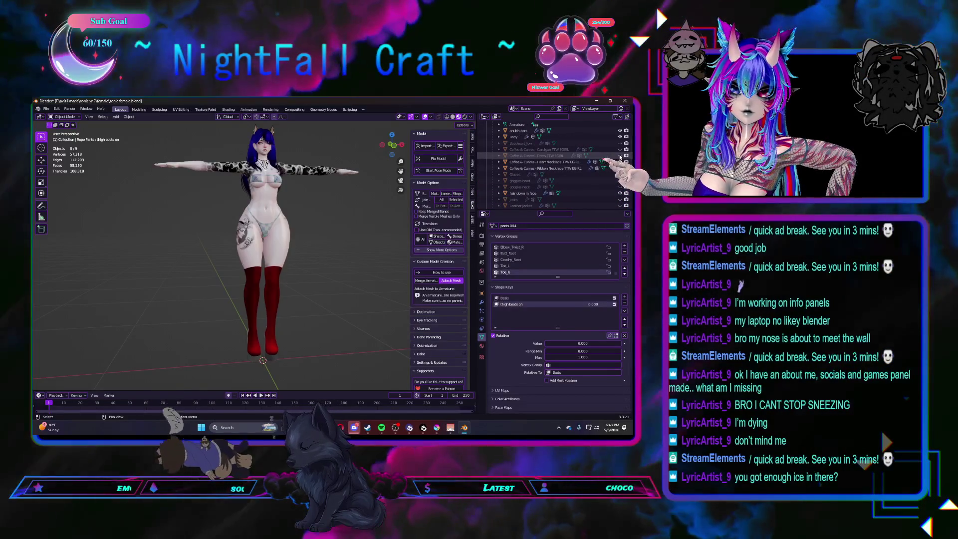
Orbit the character to a three-quarter side angle
{"action": "mouse_move", "coordinate": [319, 262]}
{"action": "middle_mouse_down"}
{"action": "mouse_move", "coordinate": [311, 237]}
{"action": "mouse_move", "coordinate": [320, 254]}
{"action": "mouse_move", "coordinate": [311, 287]}
{"action": "mouse_move", "coordinate": [248, 292]}
{"action": "mouse_move", "coordinate": [314, 303]}
{"action": "mouse_move", "coordinate": [213, 313]}
{"action": "mouse_move", "coordinate": [259, 313]}
{"action": "middle_mouse_up"}
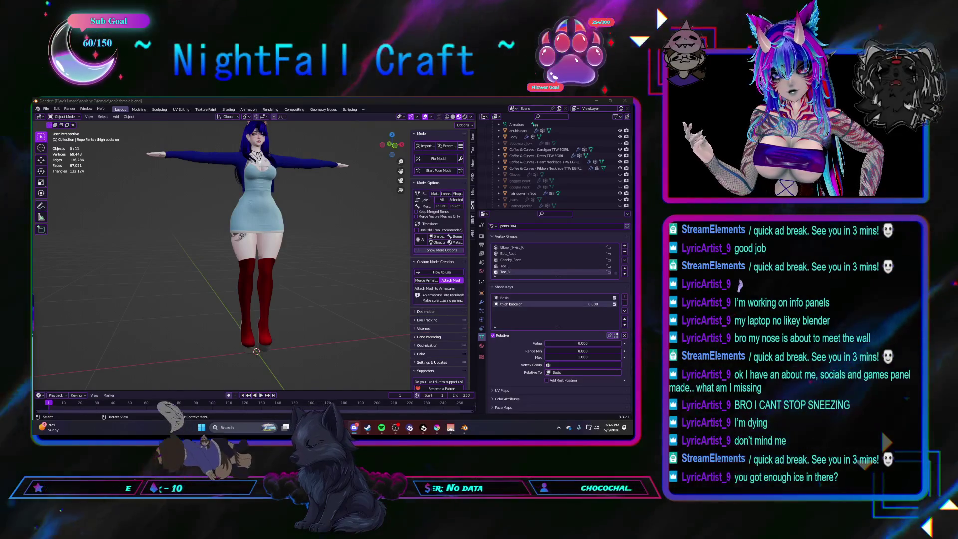
Skip Spotify to the next track, I Wanna Go, and hide the player again
{"action": "mouse_move", "coordinate": [228, 277]}
{"action": "middle_mouse_down"}
{"action": "mouse_move", "coordinate": [297, 330]}
{"action": "mouse_move", "coordinate": [330, 254]}
{"action": "mouse_move", "coordinate": [300, 262]}
{"action": "middle_mouse_up"}
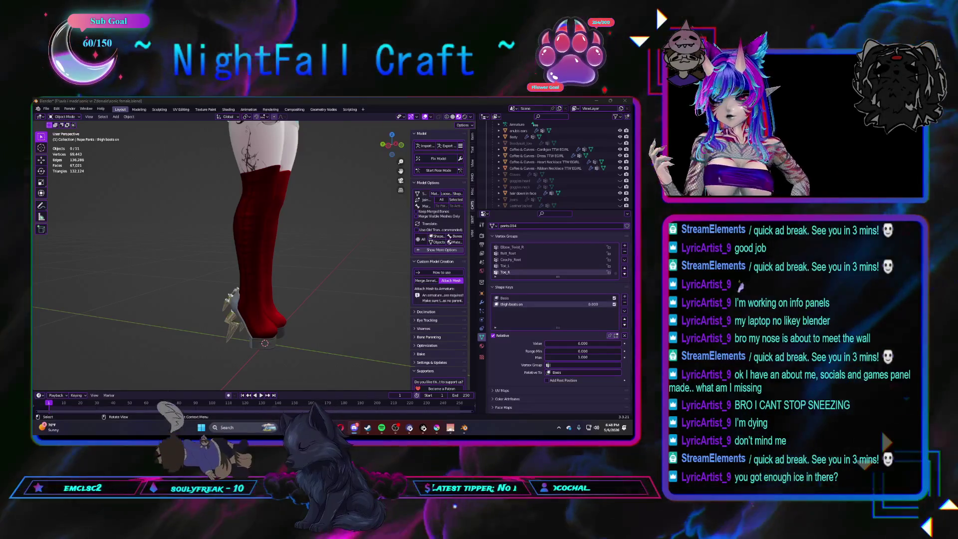
{"action": "left_click", "coordinate": [381, 427]}
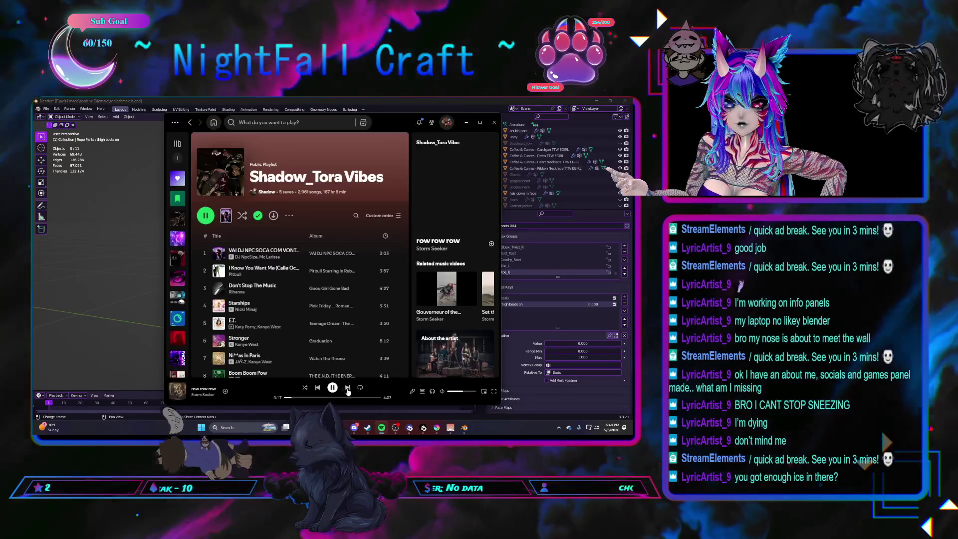
{"action": "left_click", "coordinate": [347, 388]}
{"action": "left_click", "coordinate": [381, 427]}
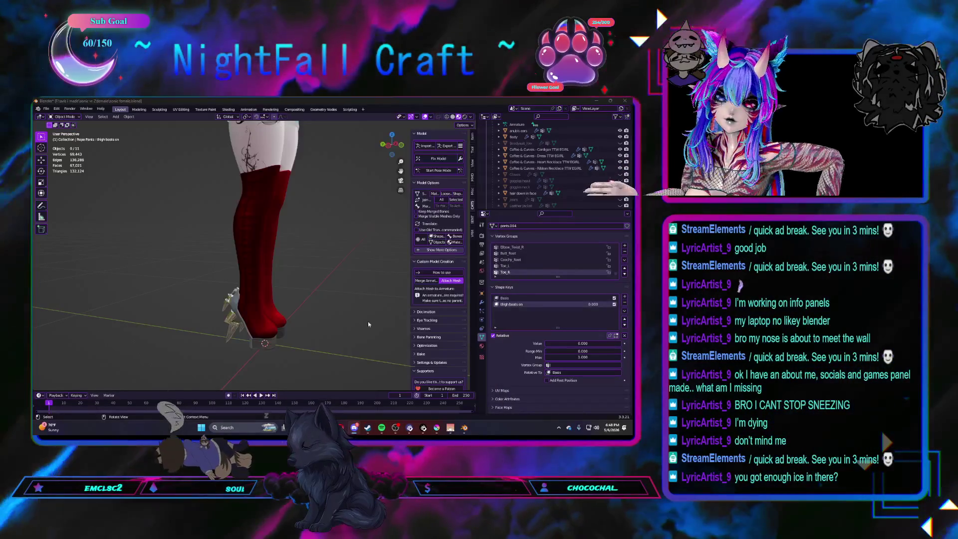
{"action": "left_click", "coordinate": [381, 427]}
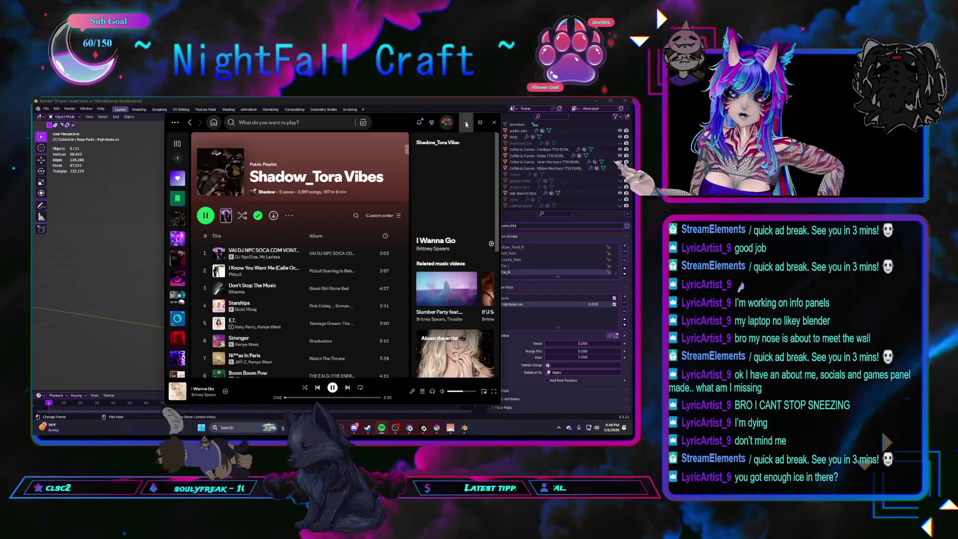
{"action": "left_click", "coordinate": [466, 123]}
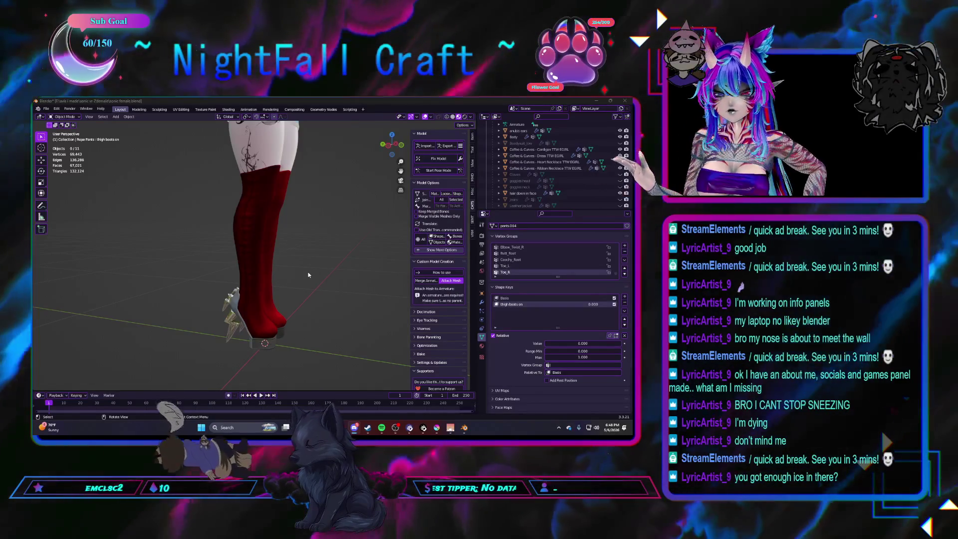
Orbit the view to look at the red boots from the front
{"action": "middle_click_drag", "start_coordinate": [308, 274], "coordinate": [305, 240]}
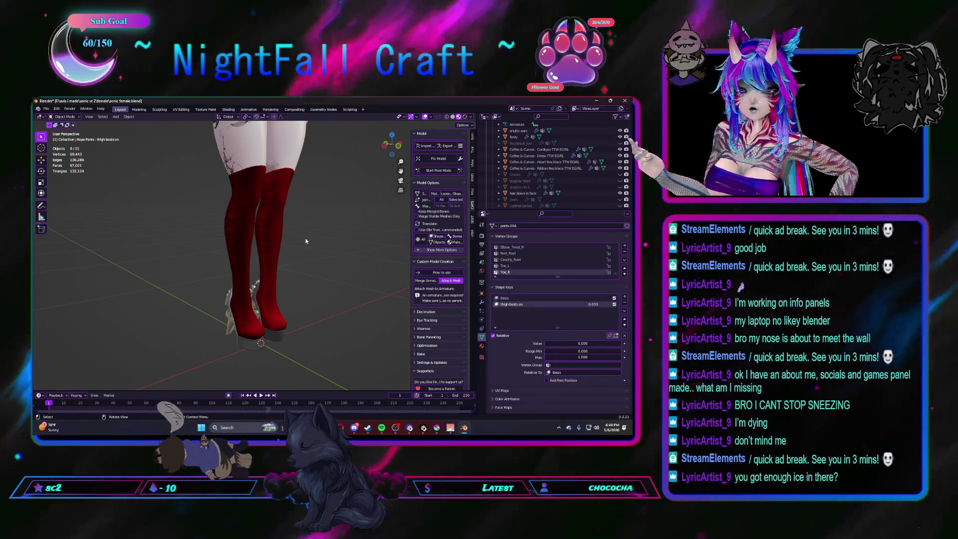
{"action": "middle_click_drag", "start_coordinate": [319, 239], "coordinate": [318, 238]}
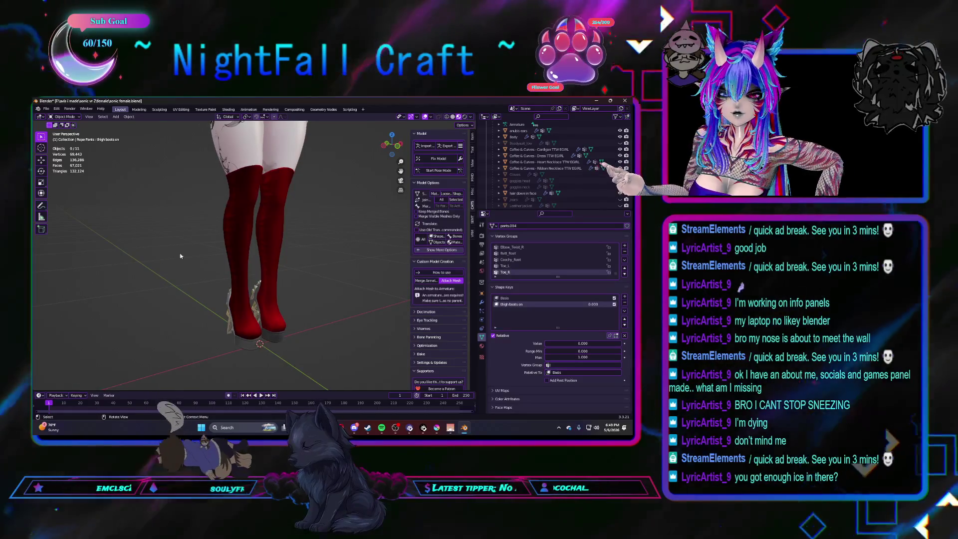
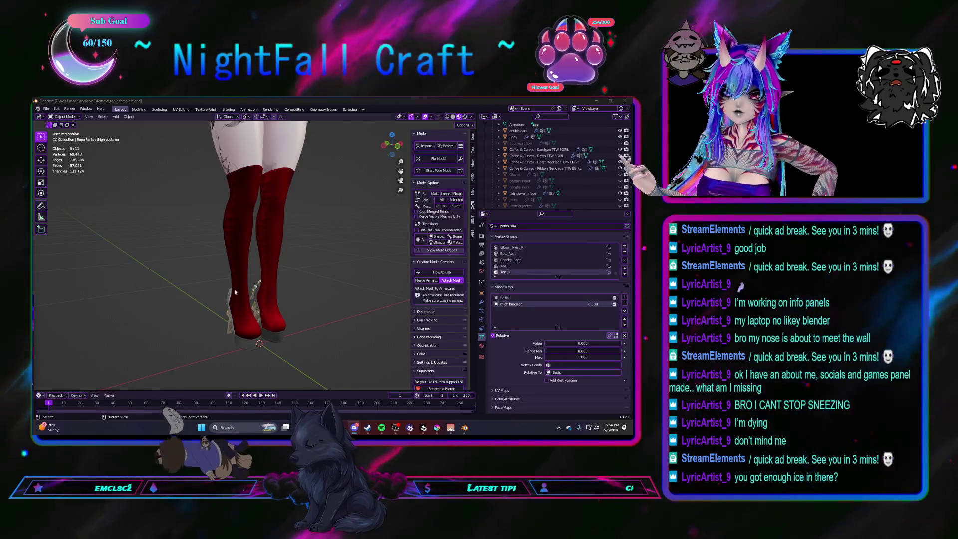
Delete the red thigh-high thunder boots mesh from the avatar scene
{"action": "left_click", "coordinate": [281, 237]}
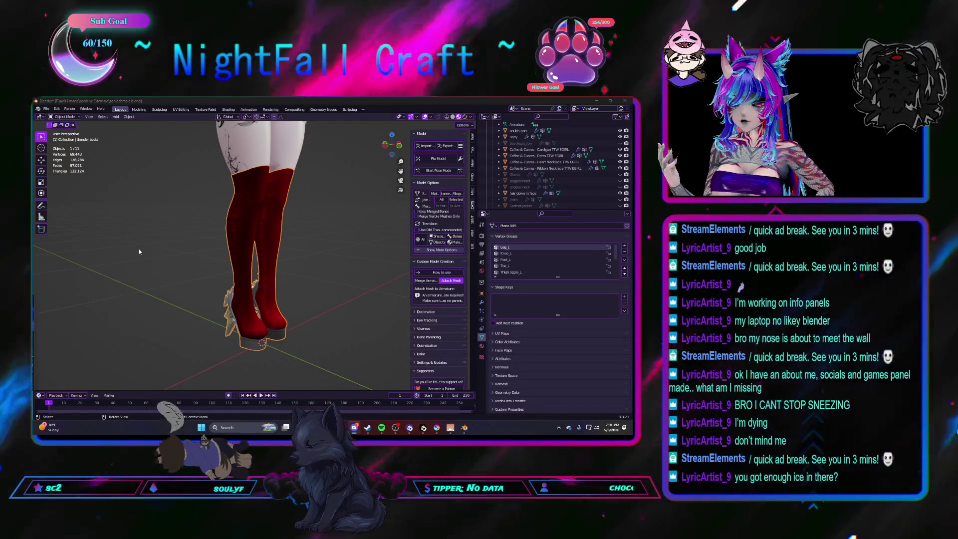
{"action": "middle_click_drag", "start_coordinate": [253, 266], "coordinate": [282, 275]}
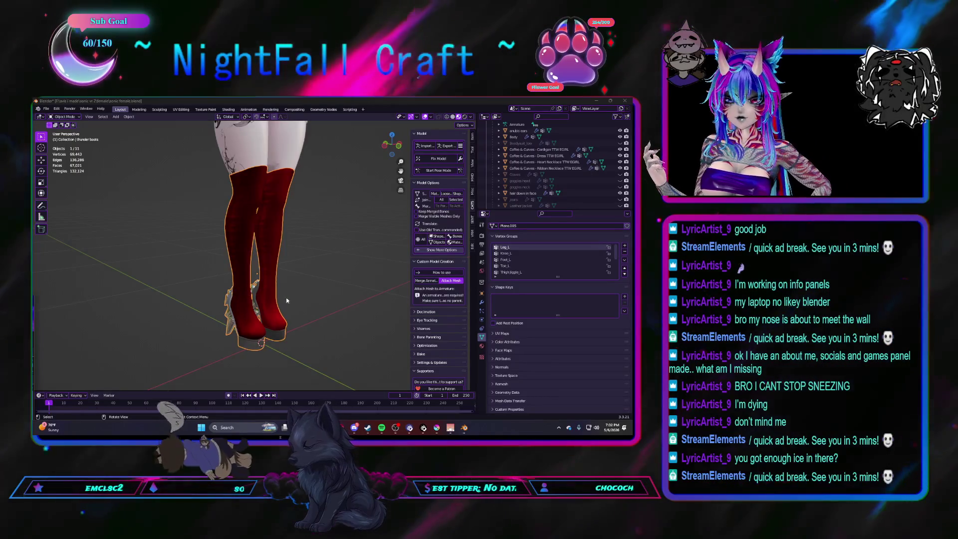
{"action": "middle_click_drag", "start_coordinate": [286, 298], "coordinate": [307, 296]}
{"action": "scroll", "coordinate": [586, 177], "scroll_direction": "up", "scroll_amount": 3}
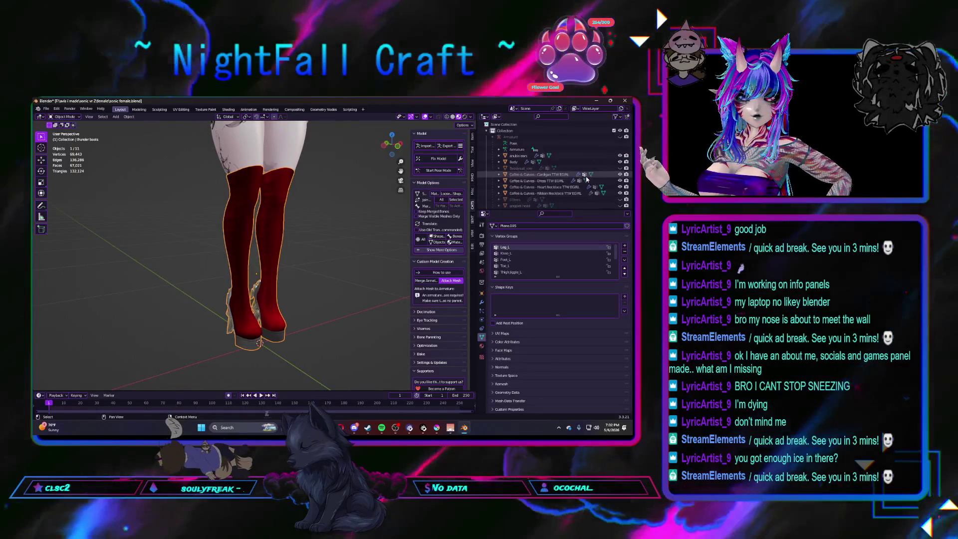
{"action": "scroll", "coordinate": [567, 193], "scroll_direction": "down", "scroll_amount": 5}
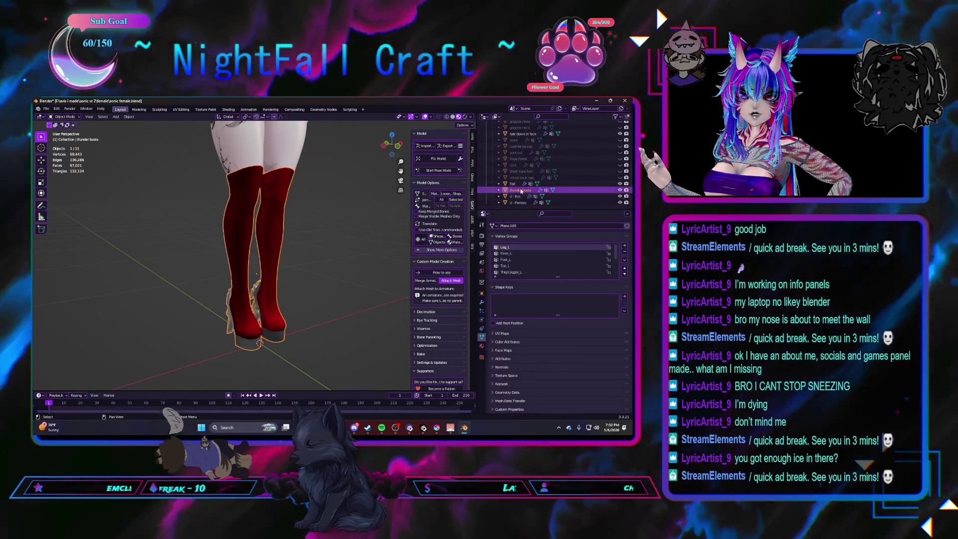
{"action": "key", "text": "Delete"}
{"action": "scroll", "coordinate": [258, 271], "scroll_direction": "down", "scroll_amount": 3}
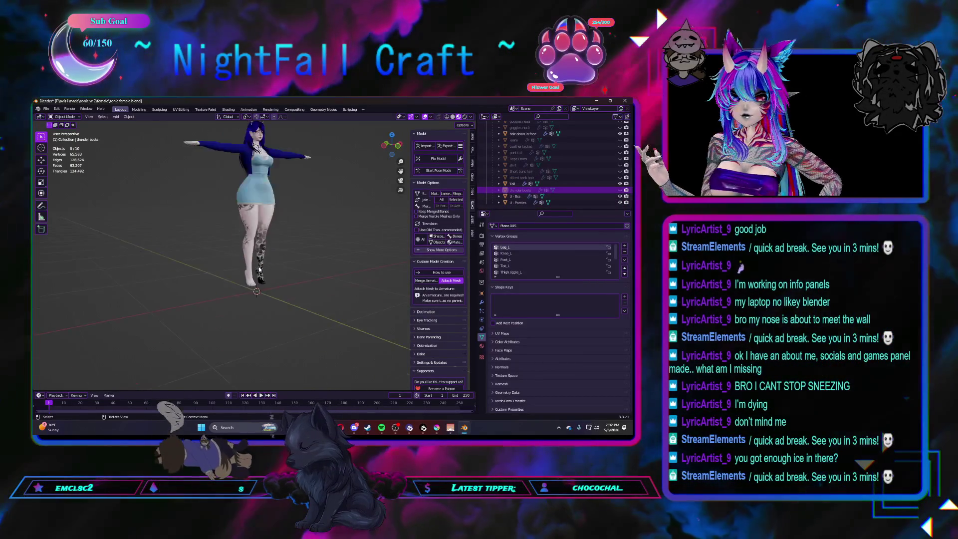
{"action": "scroll", "coordinate": [258, 268], "scroll_direction": "up", "scroll_amount": 5}
{"action": "scroll", "coordinate": [259, 277], "scroll_direction": "down", "scroll_amount": 1}
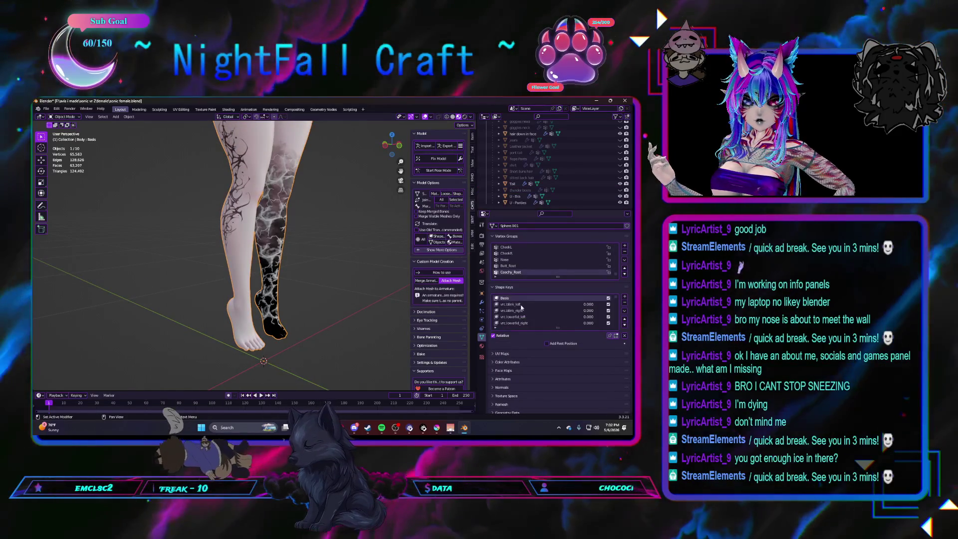
{"action": "scroll", "coordinate": [521, 306], "scroll_direction": "down", "scroll_amount": 3}
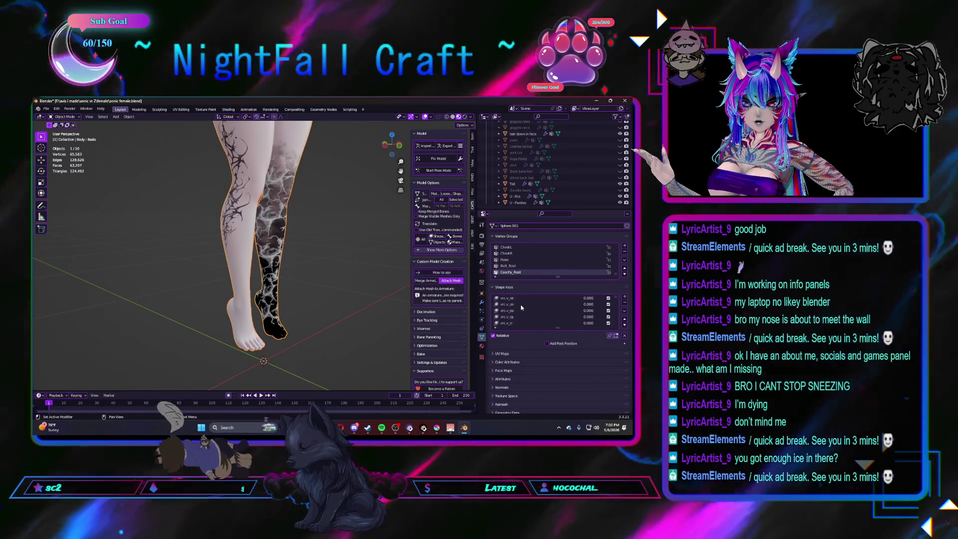
{"action": "scroll", "coordinate": [521, 307], "scroll_direction": "down", "scroll_amount": 2}
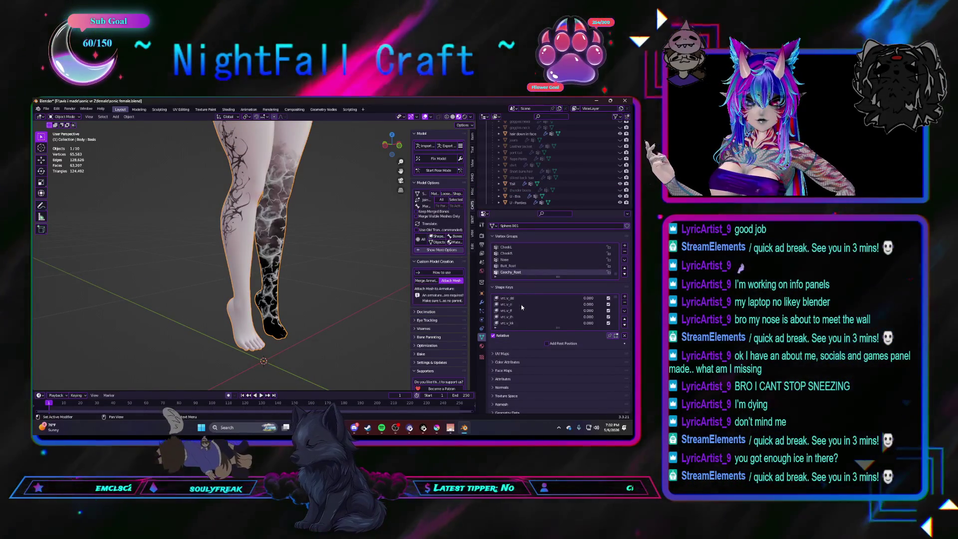
{"action": "scroll", "coordinate": [521, 305], "scroll_direction": "down", "scroll_amount": 5}
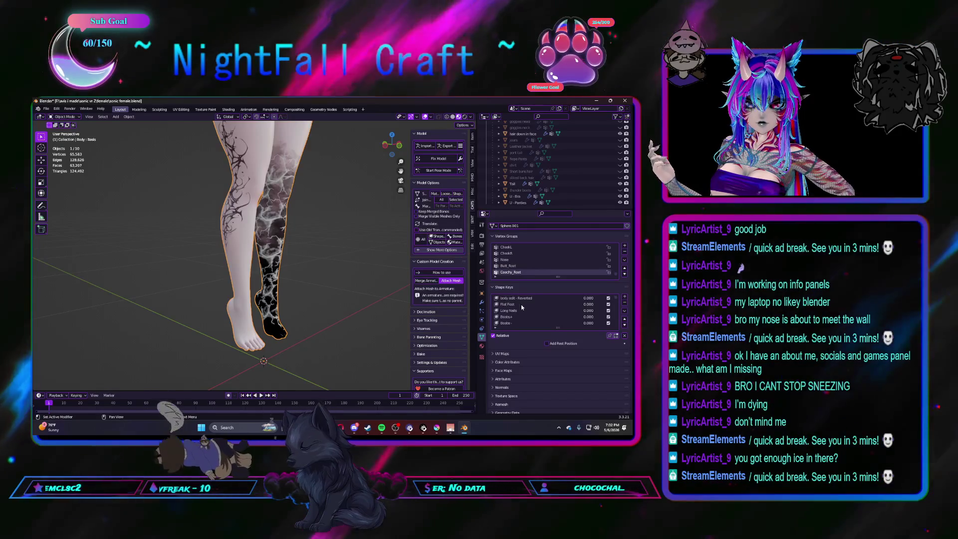
Set the Flat Foot shape key to 1.000 so the feet rest flat
{"action": "left_click_drag", "start_coordinate": [553, 343], "coordinate": [621, 342]}
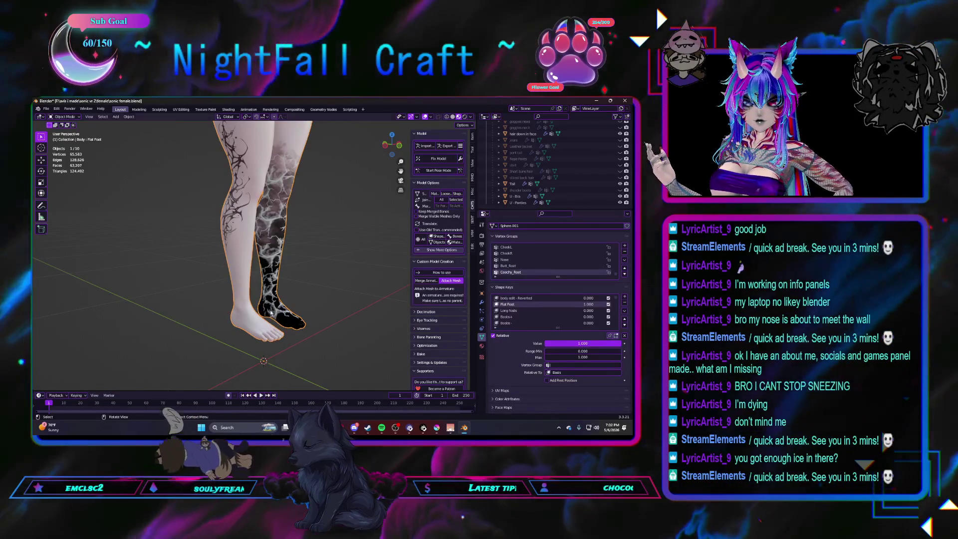
{"action": "middle_click_drag", "start_coordinate": [336, 262], "coordinate": [292, 259]}
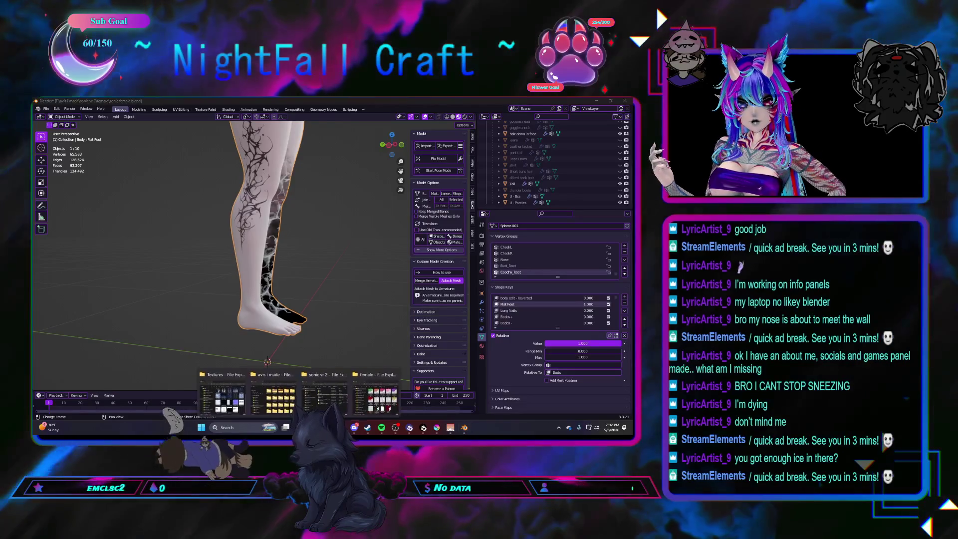
{"action": "left_click", "coordinate": [375, 395]}
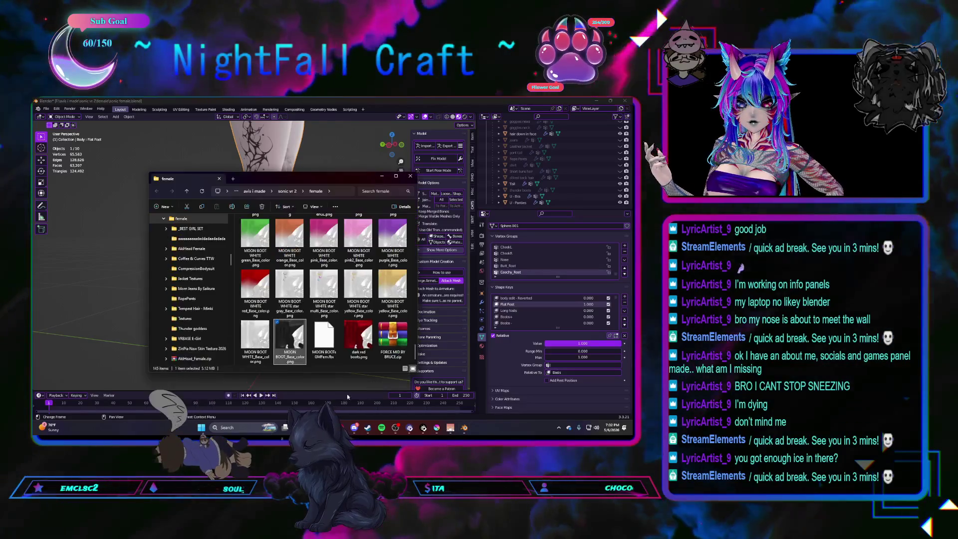
Extract the FORCE MID BY BRUCE zip archive into a folder inside sonic vr 2
{"action": "double_click", "coordinate": [399, 342]}
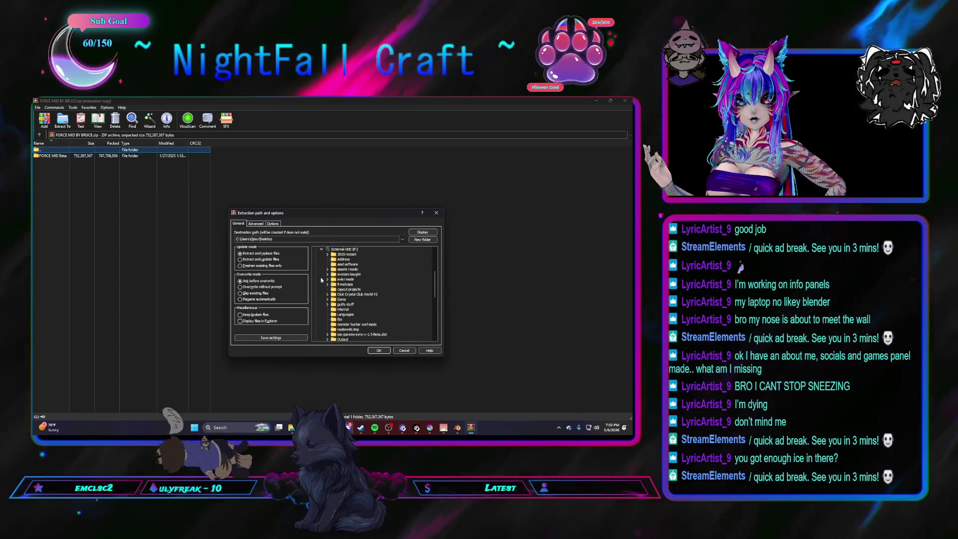
{"action": "scroll", "coordinate": [323, 293], "scroll_direction": "down", "scroll_amount": 5}
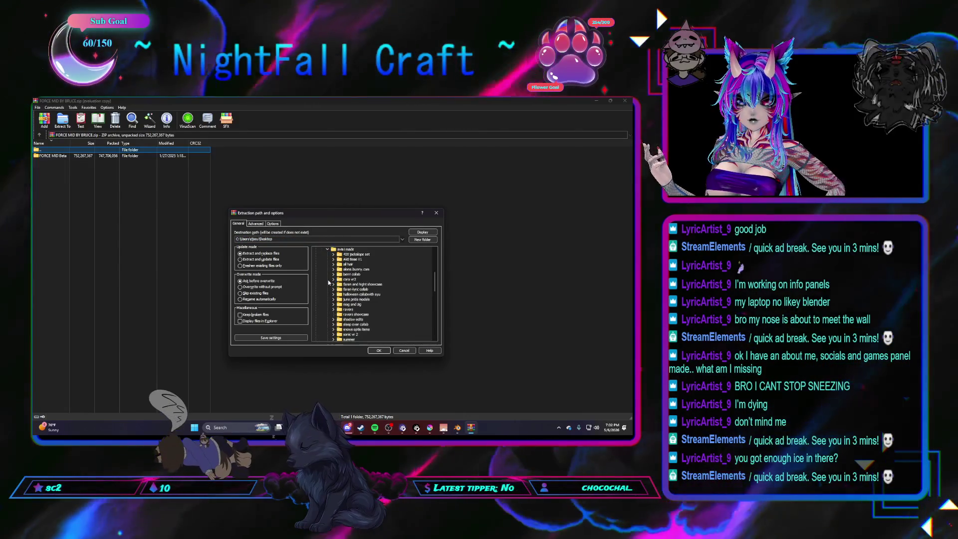
{"action": "left_click", "coordinate": [333, 304]}
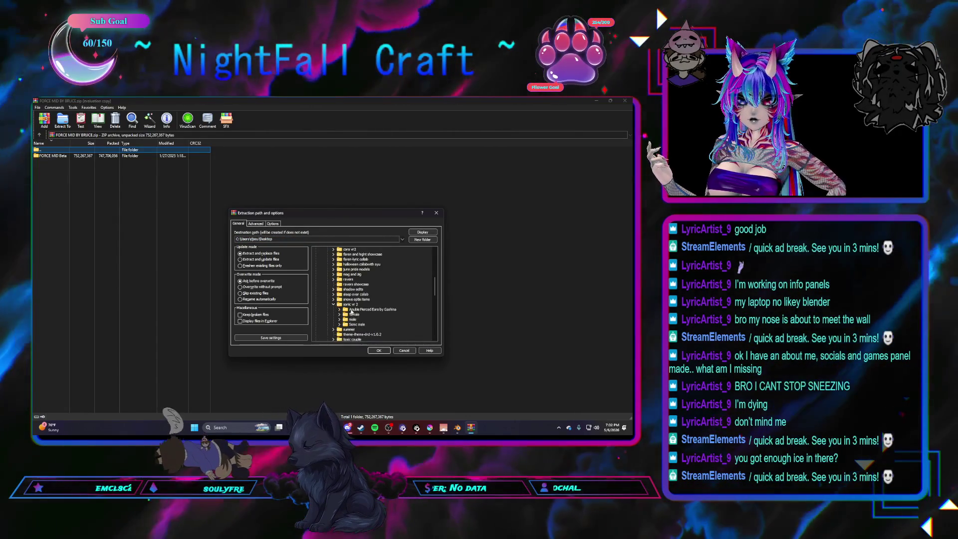
{"action": "left_click", "coordinate": [379, 350]}
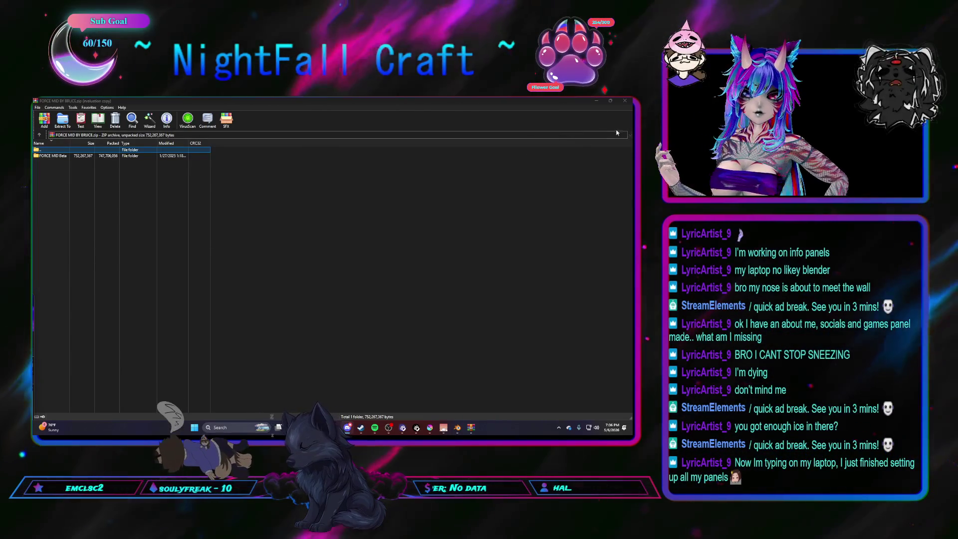
Close the WinRAR archive window once extraction has finished
{"action": "left_click", "coordinate": [626, 101]}
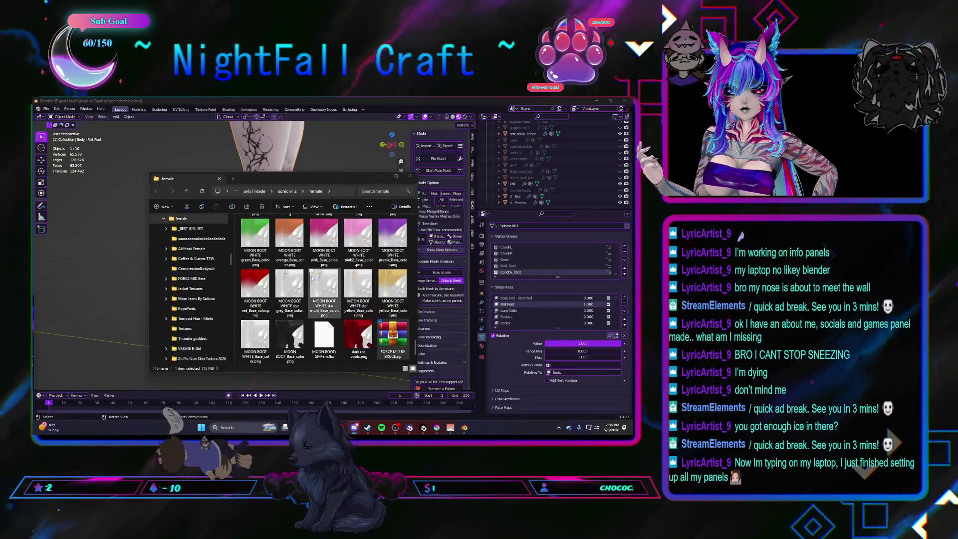
{"action": "scroll", "coordinate": [322, 300], "scroll_direction": "down", "scroll_amount": 2}
Start an FBX import and browse into the FORCE MID Beta folder of shoe models
{"action": "left_click", "coordinate": [421, 146]}
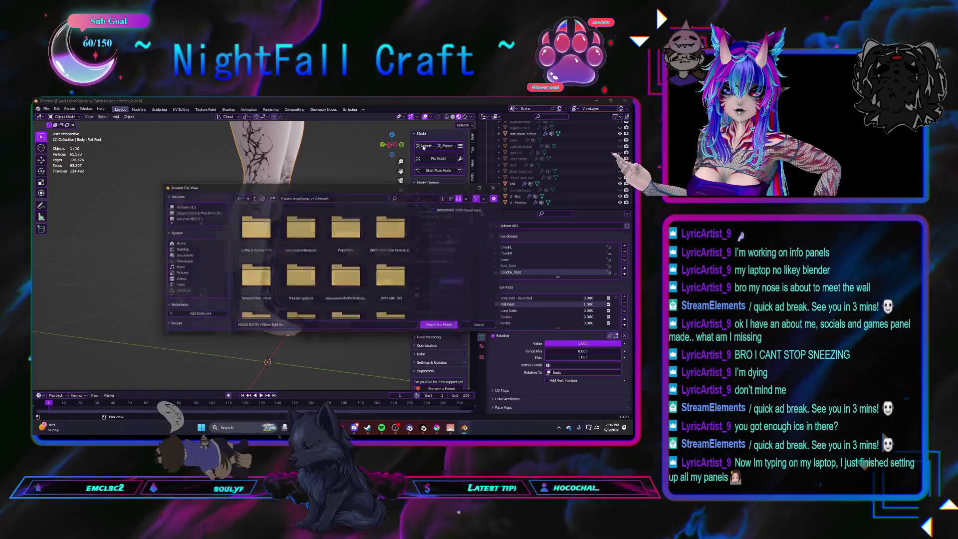
{"action": "scroll", "coordinate": [200, 268], "scroll_direction": "up", "scroll_amount": 2}
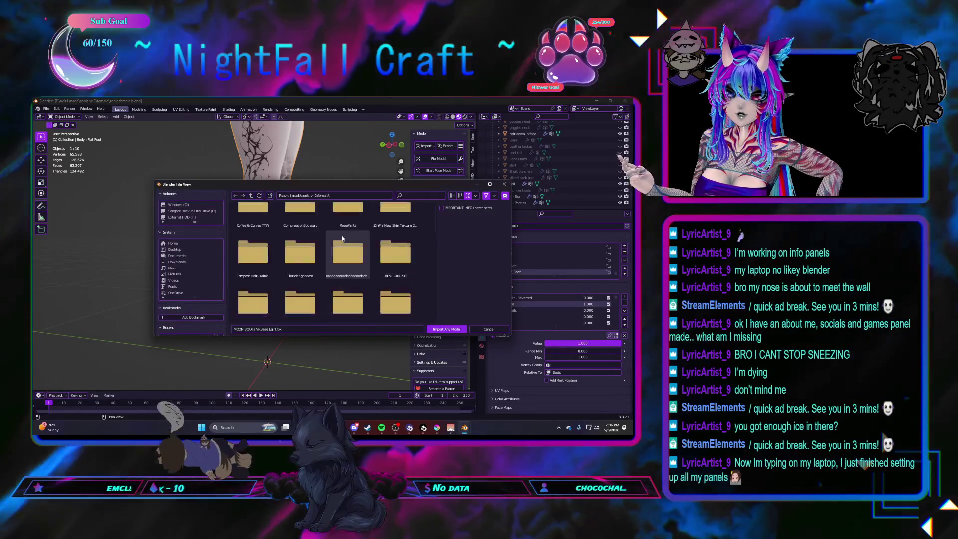
{"action": "scroll", "coordinate": [342, 235], "scroll_direction": "down", "scroll_amount": 2}
{"action": "double_click", "coordinate": [293, 284]}
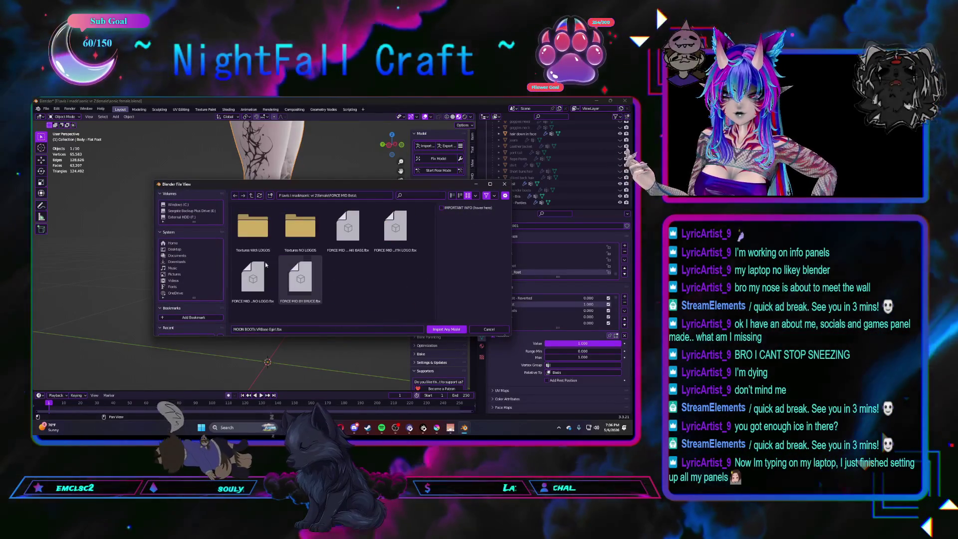
{"action": "left_click", "coordinate": [395, 227]}
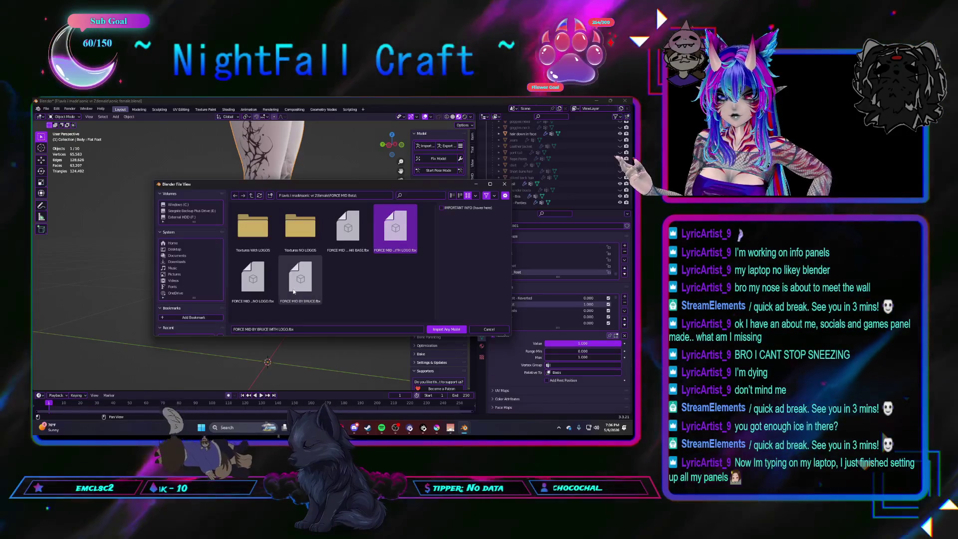
{"action": "left_click", "coordinate": [301, 283]}
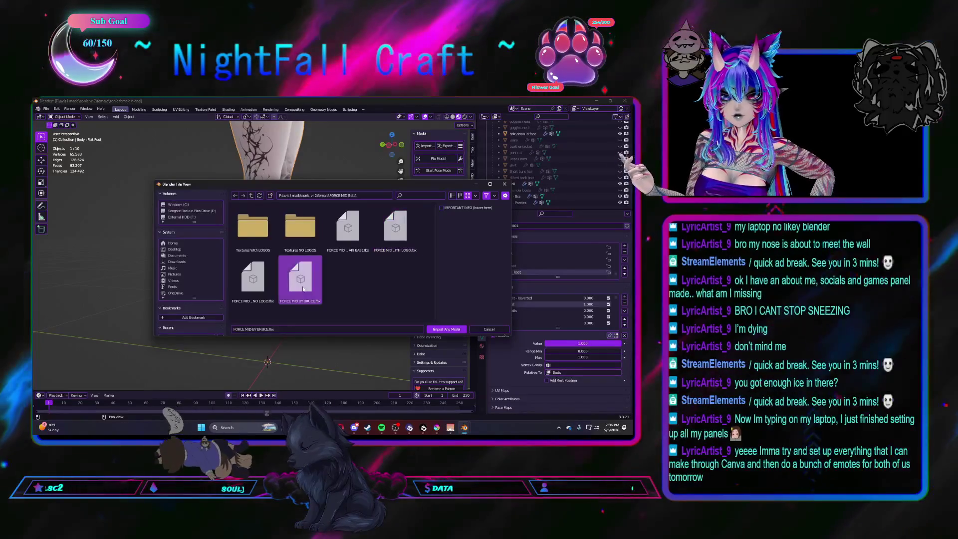
Import the FORCE MID BY BRUCE NO LOGO.fbx sneaker model into the avatar scene
{"action": "left_click", "coordinate": [254, 287]}
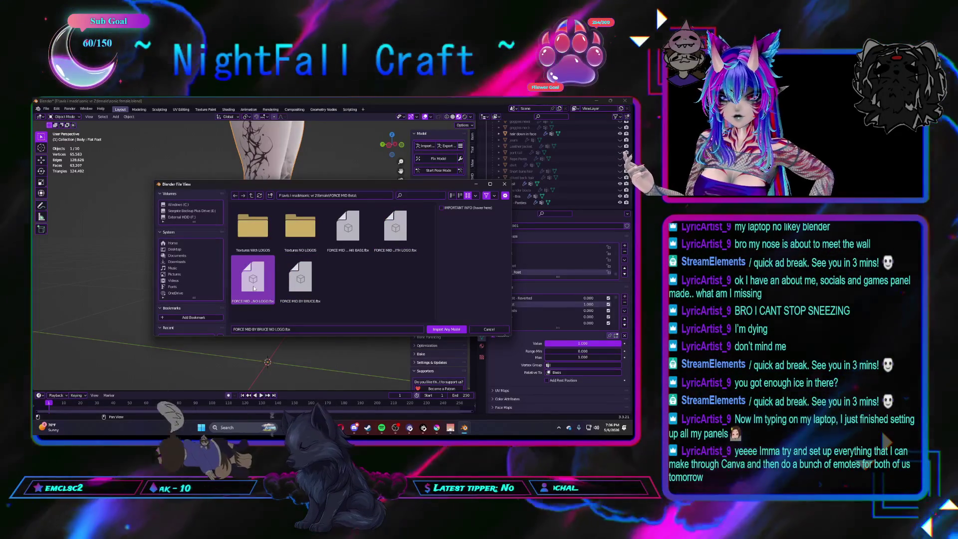
{"action": "left_click", "coordinate": [347, 241]}
{"action": "left_click", "coordinate": [253, 288]}
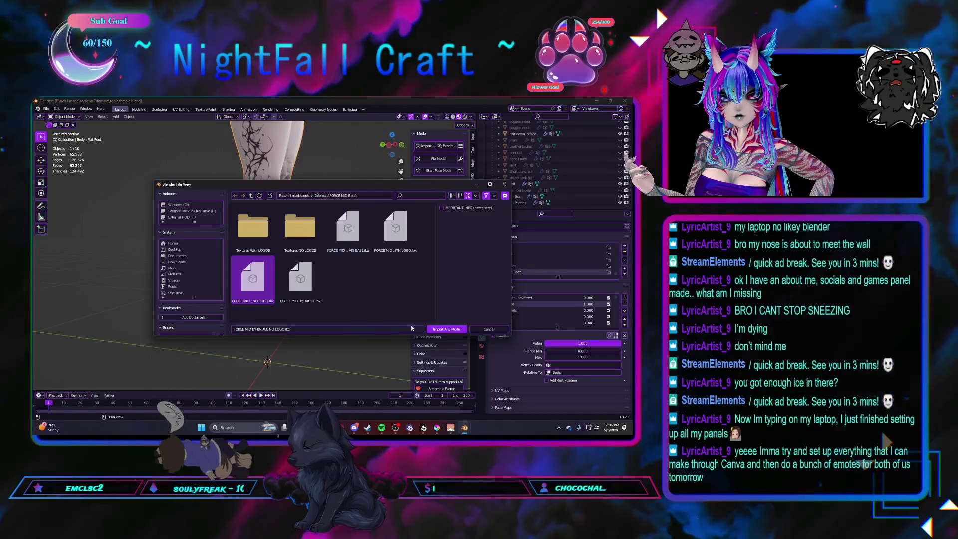
{"action": "left_click", "coordinate": [446, 329]}
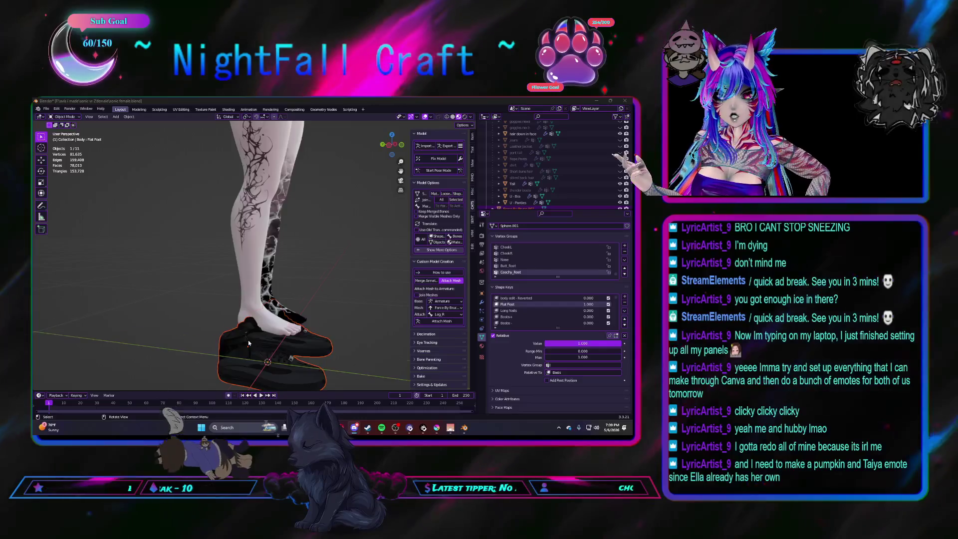
Set the shoes' material Blend Mode to Opaque so the sneakers render solid black
{"action": "middle_click_drag", "start_coordinate": [248, 340], "coordinate": [284, 338]}
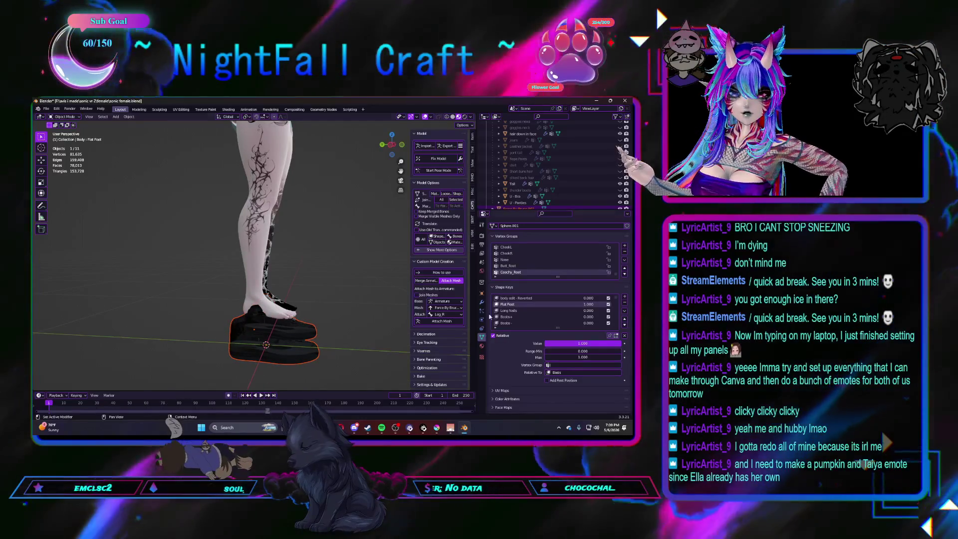
{"action": "left_click", "coordinate": [291, 346]}
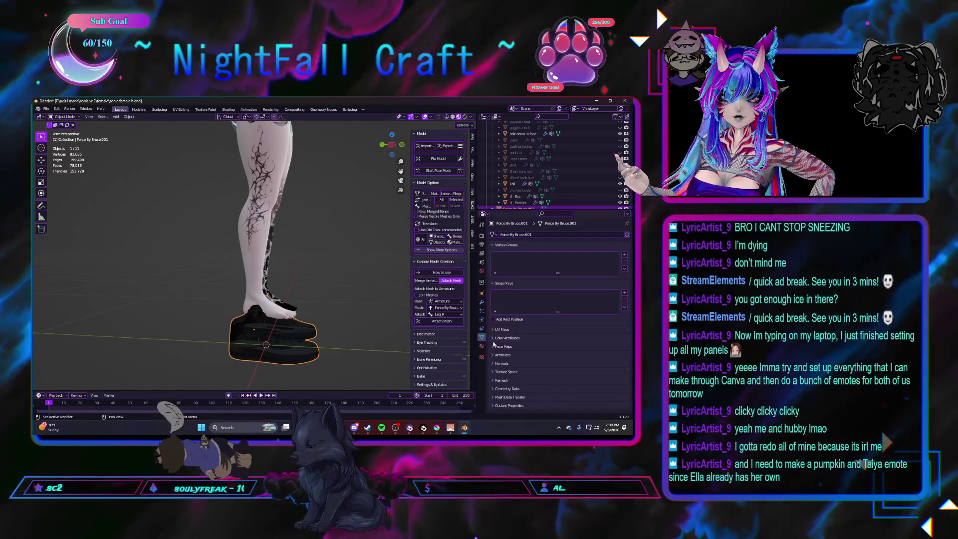
{"action": "left_click", "coordinate": [481, 347]}
{"action": "scroll", "coordinate": [522, 327], "scroll_direction": "down", "scroll_amount": 5}
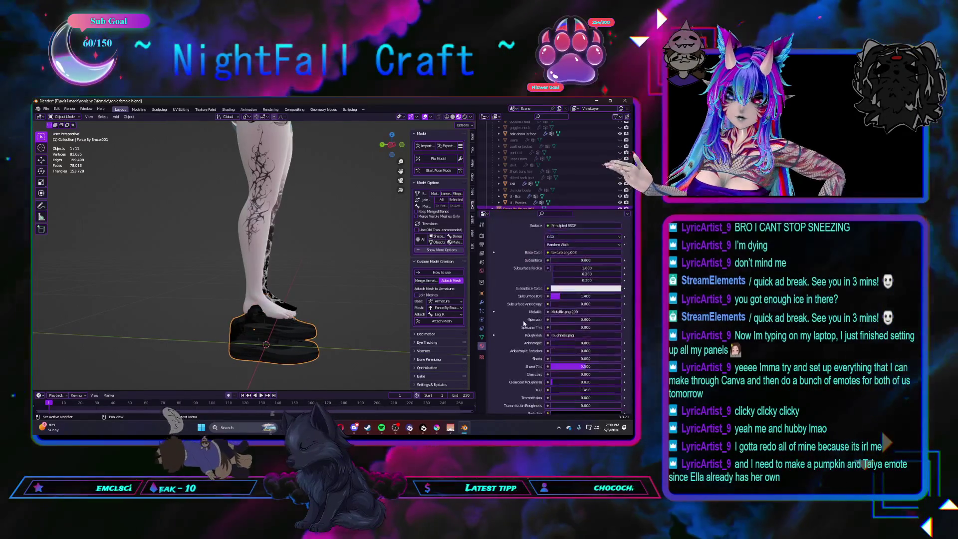
{"action": "scroll", "coordinate": [522, 326], "scroll_direction": "down", "scroll_amount": 5}
{"action": "scroll", "coordinate": [522, 326], "scroll_direction": "down", "scroll_amount": 5}
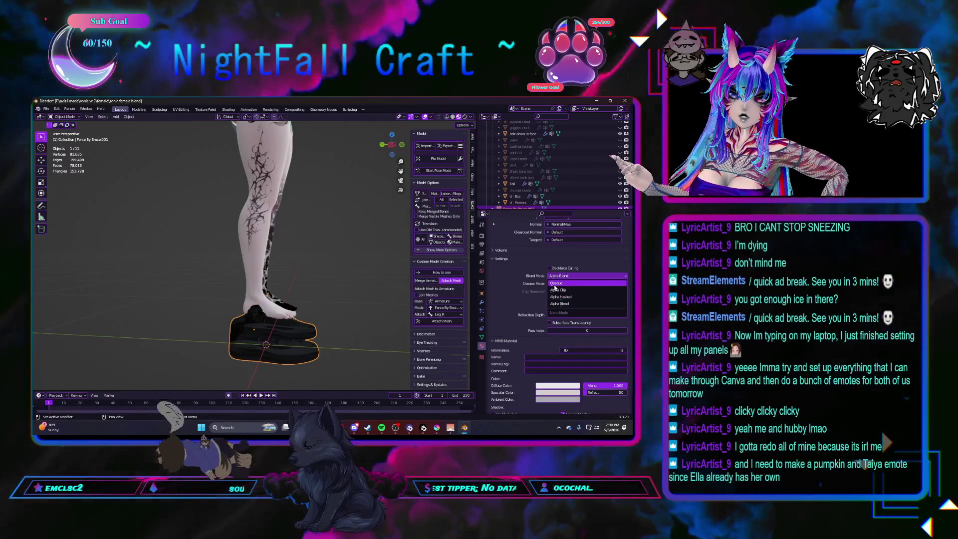
{"action": "left_click", "coordinate": [555, 283]}
{"action": "middle_click_drag", "start_coordinate": [277, 337], "coordinate": [287, 357]}
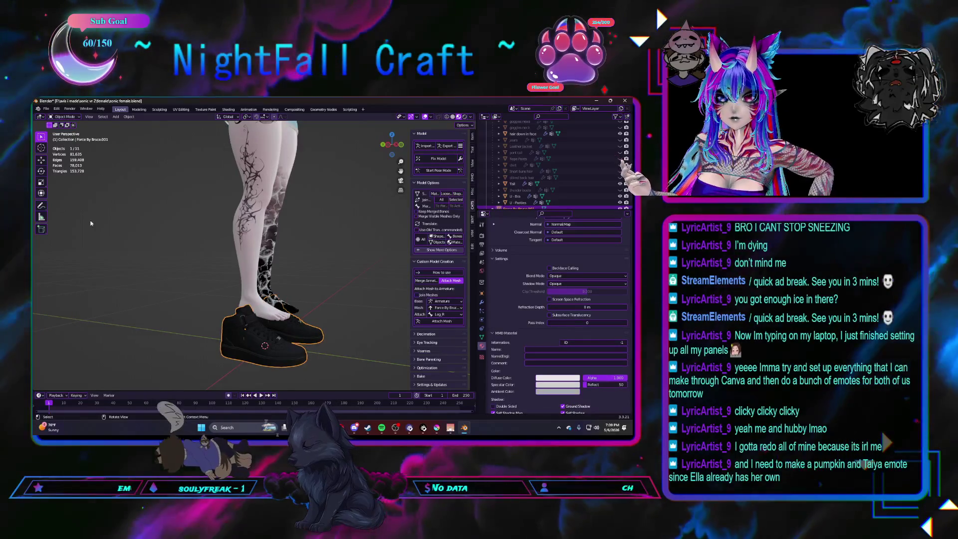
{"action": "left_click", "coordinate": [128, 115]}
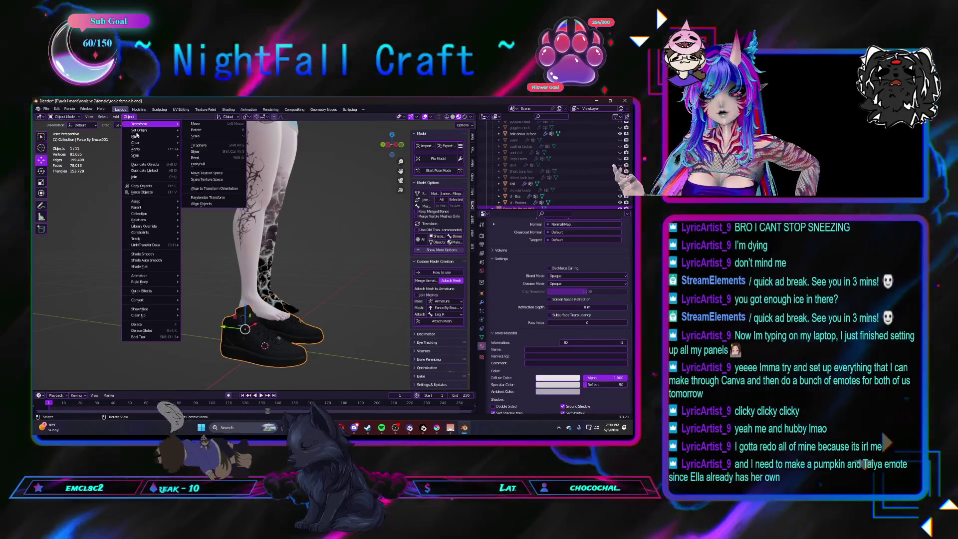
{"action": "mouse_move", "coordinate": [139, 130]}
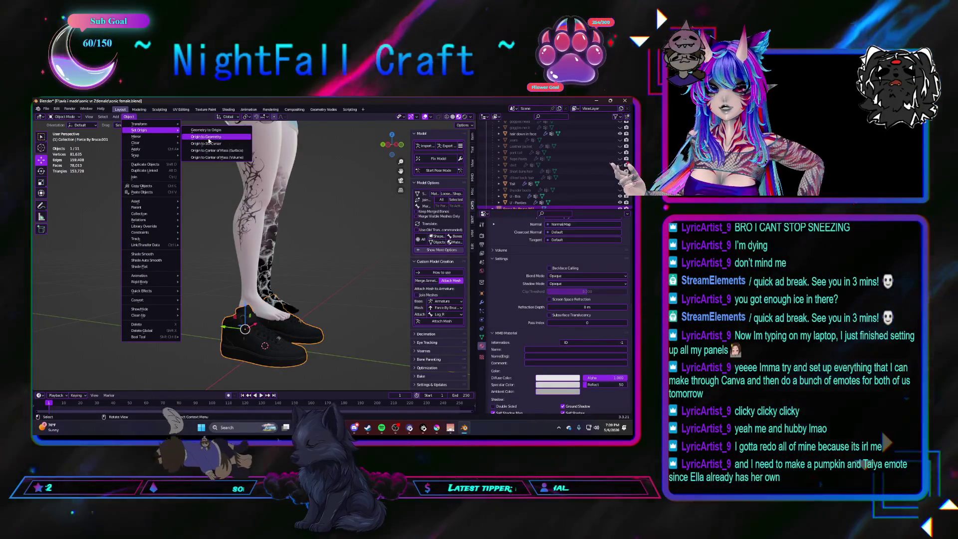
Reset the shoes' origin and move them back onto the avatar's feet
{"action": "left_click", "coordinate": [208, 139]}
{"action": "middle_click_drag", "start_coordinate": [208, 139], "coordinate": [241, 302]}
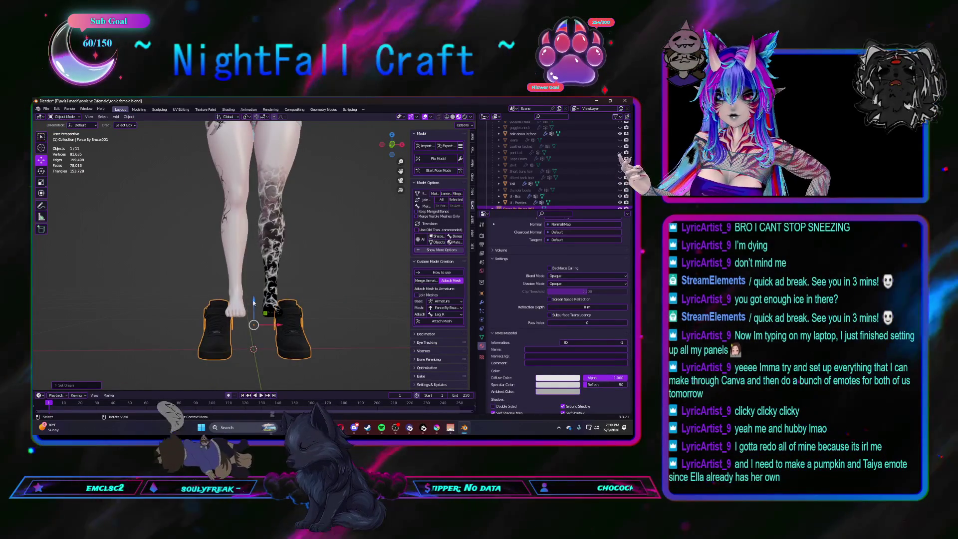
{"action": "key", "text": "g"}
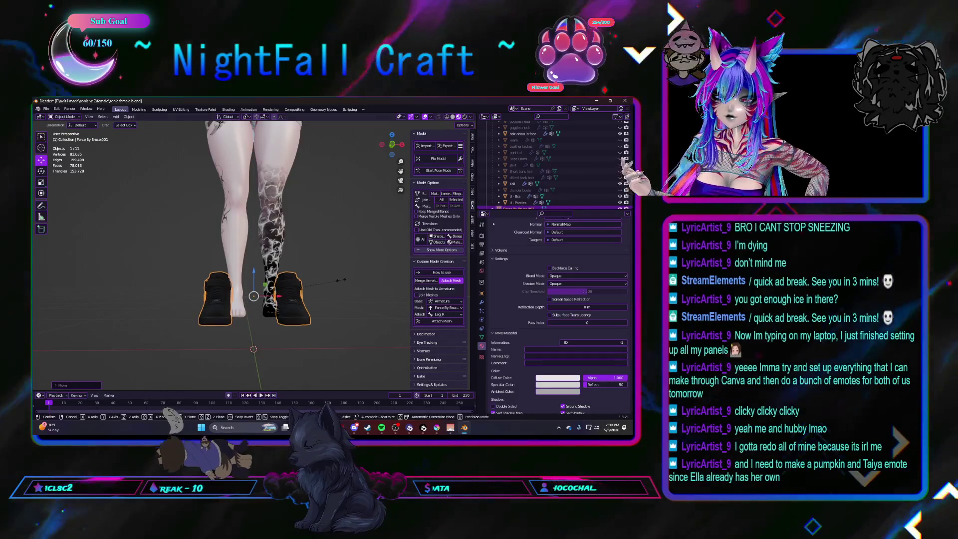
{"action": "left_click", "coordinate": [299, 282]}
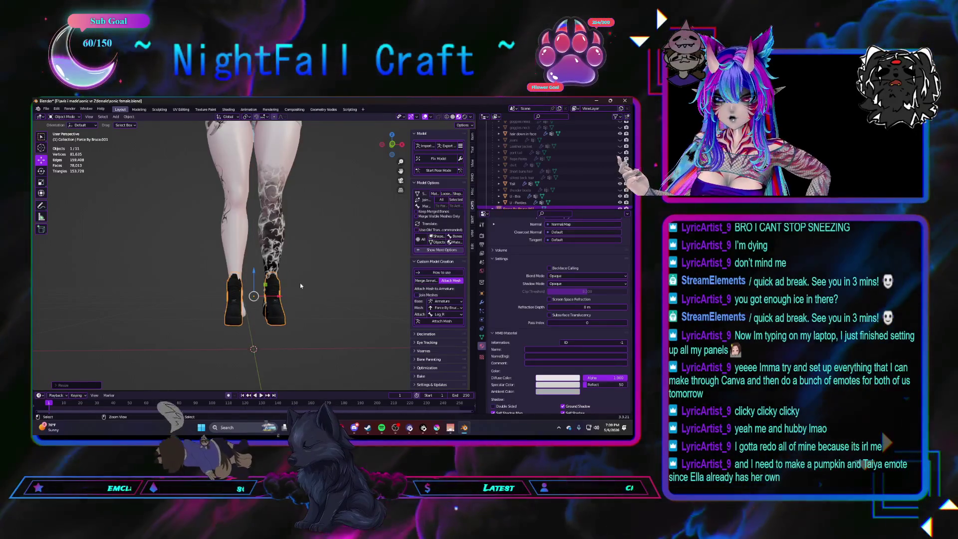
Scale the shoes up about 1.6 times, then box-select one shoe's vertices in Edit Mode
{"action": "key", "text": "s"}
{"action": "left_click", "coordinate": [328, 279]}
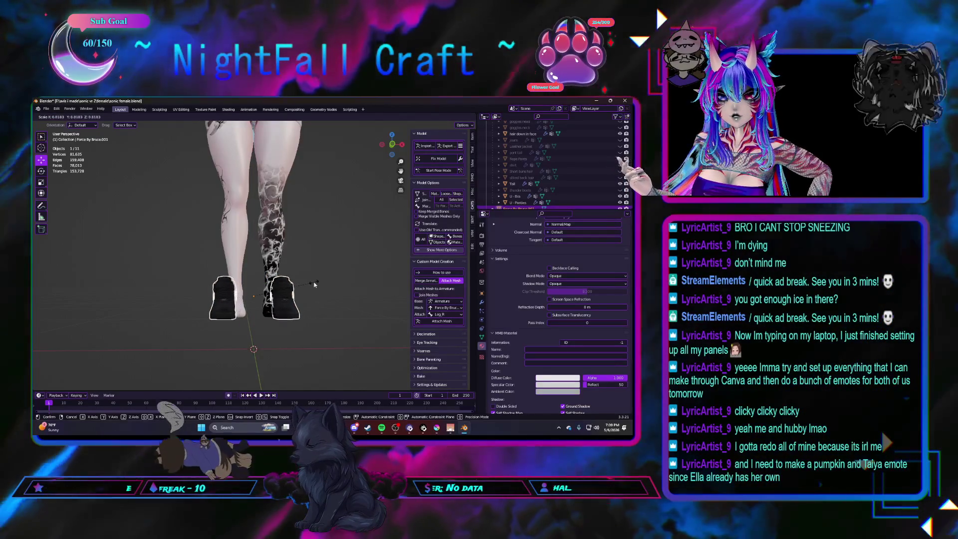
{"action": "left_click", "coordinate": [331, 286]}
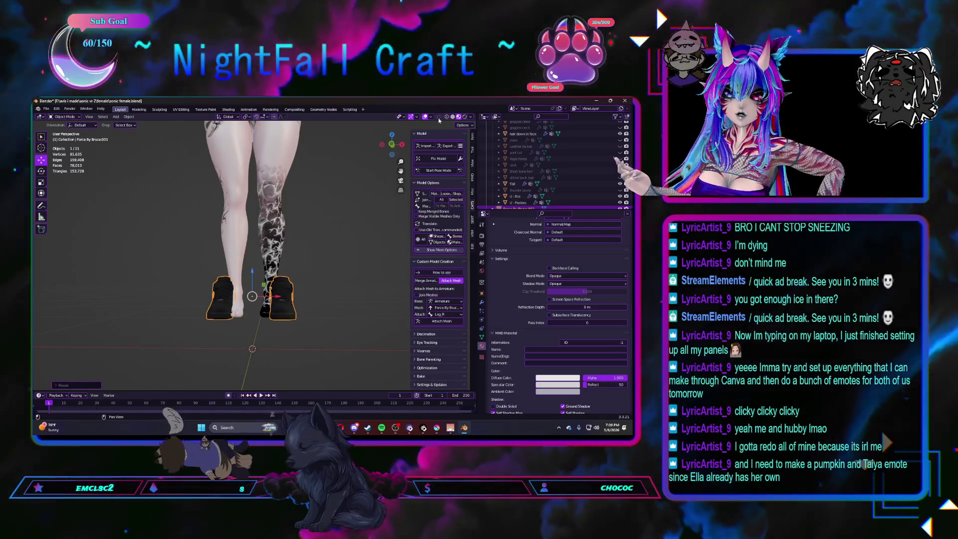
{"action": "key", "text": "Tab"}
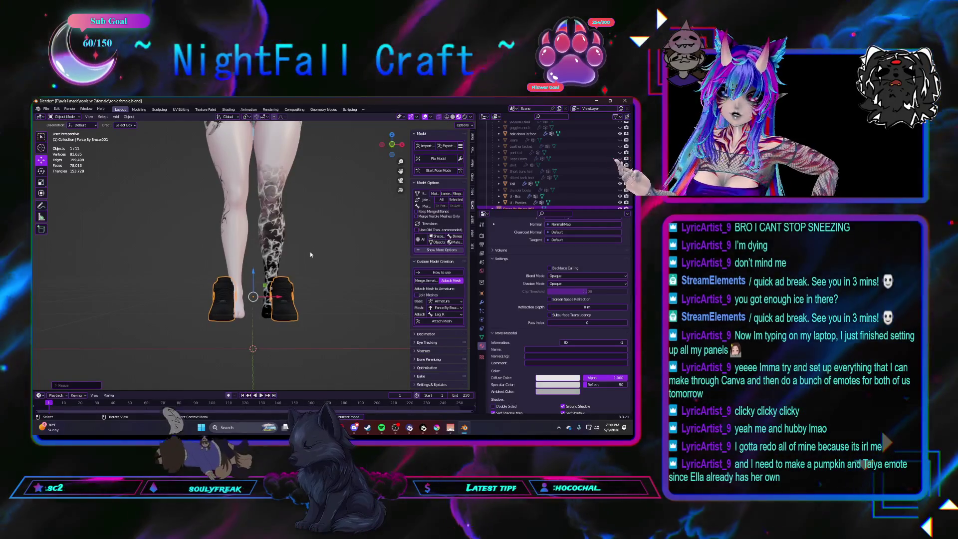
{"action": "left_click_drag", "start_coordinate": [256, 250], "coordinate": [327, 345]}
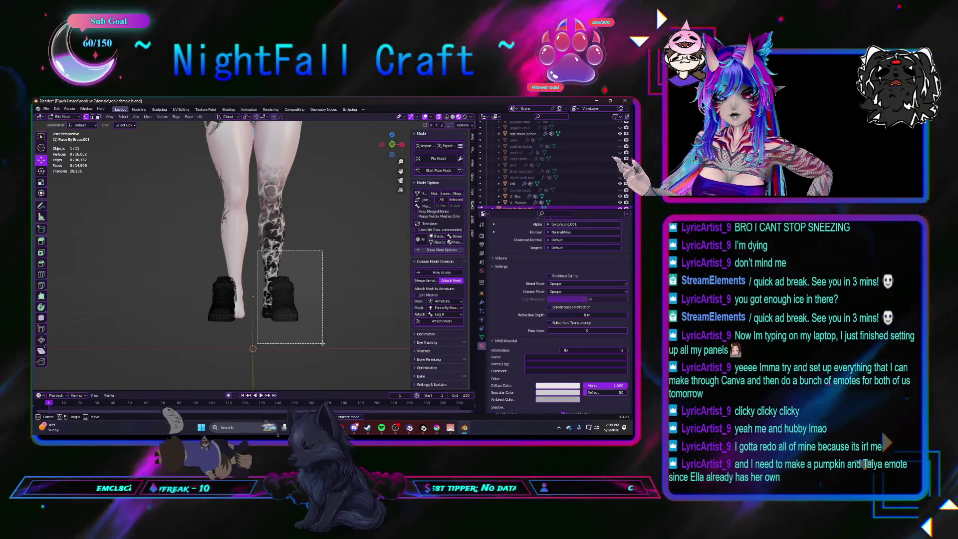
Delete the selected shoe's vertices and centre the remaining shoe's origin on its geometry
{"action": "right_click", "coordinate": [326, 334]}
{"action": "left_click", "coordinate": [312, 356]}
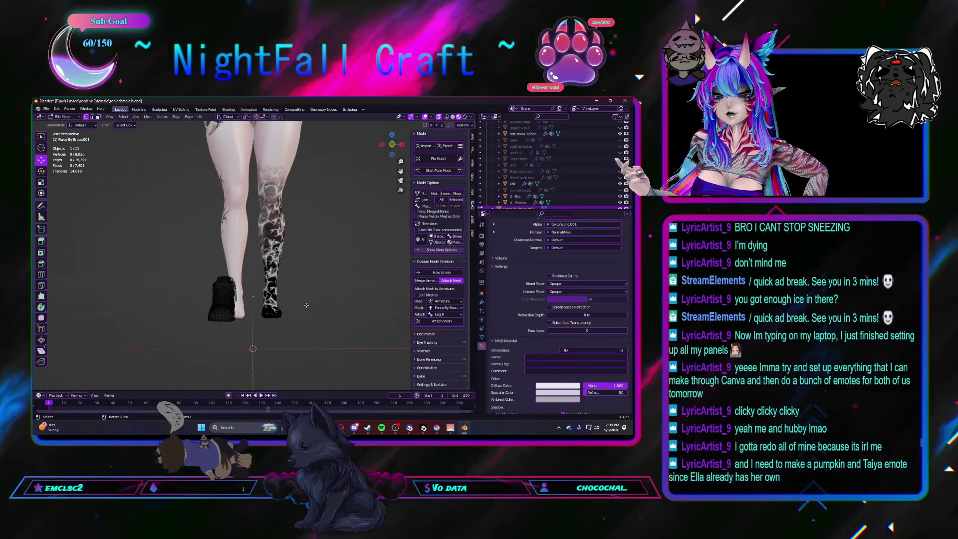
{"action": "key", "text": "Tab"}
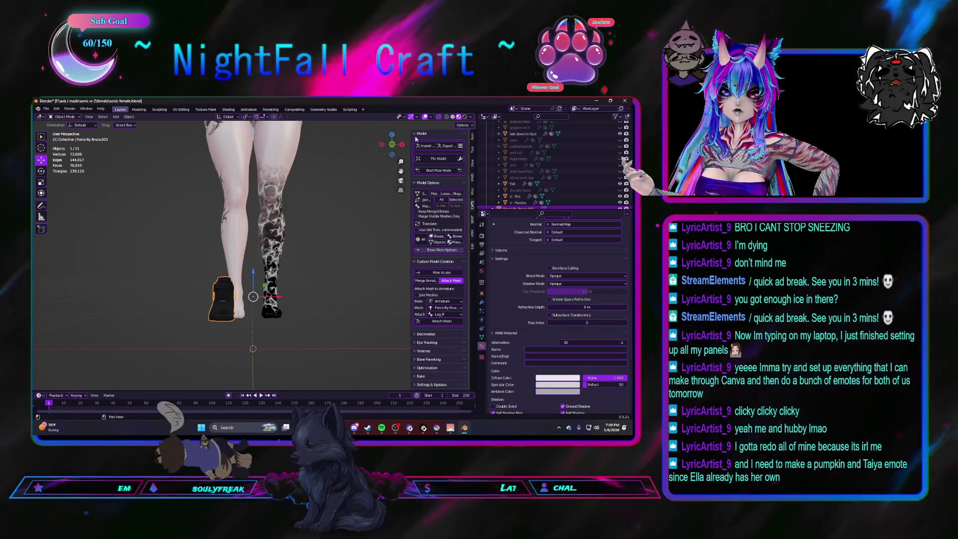
{"action": "left_click", "coordinate": [126, 121]}
{"action": "left_click", "coordinate": [213, 150]}
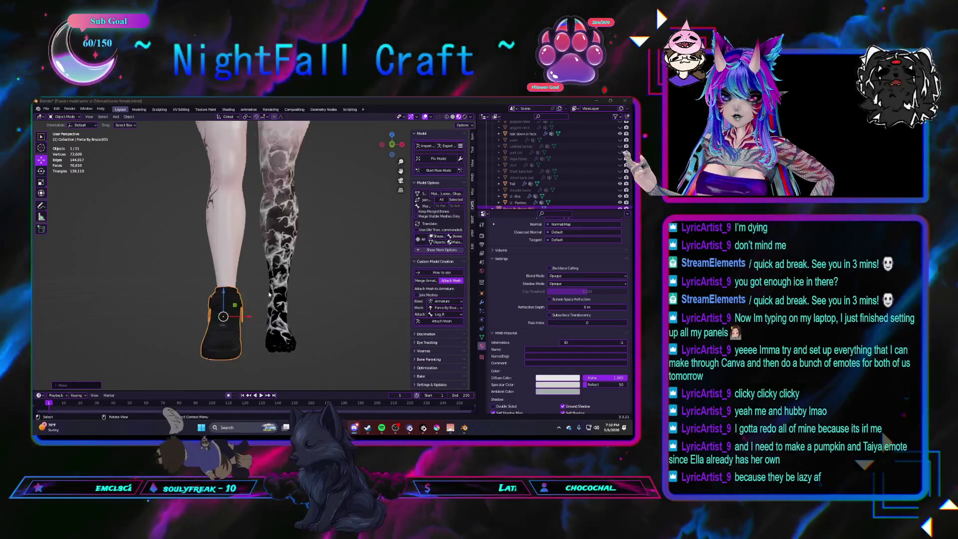
{"action": "scroll", "coordinate": [269, 284], "scroll_direction": "up", "scroll_amount": 3}
Add a Mirror modifier to the remaining black sneaker
{"action": "mouse_move", "coordinate": [268, 284]}
{"action": "middle_mouse_down"}
{"action": "mouse_move", "coordinate": [254, 315]}
{"action": "mouse_move", "coordinate": [306, 316]}
{"action": "mouse_move", "coordinate": [253, 331]}
{"action": "mouse_move", "coordinate": [261, 332]}
{"action": "middle_mouse_up"}
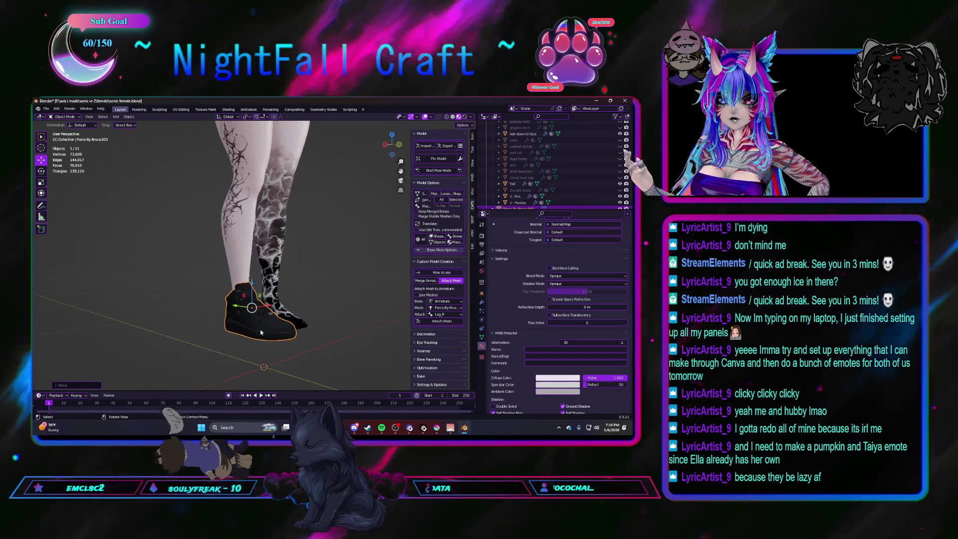
{"action": "middle_click_drag", "start_coordinate": [263, 367], "coordinate": [233, 345]}
{"action": "left_click", "coordinate": [233, 345]}
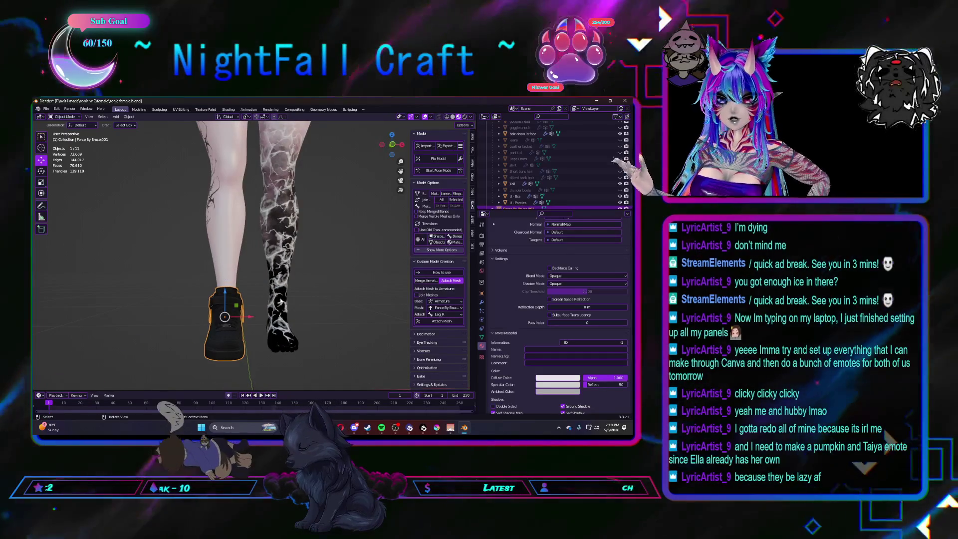
{"action": "scroll", "coordinate": [483, 320], "scroll_direction": "up", "scroll_amount": 10}
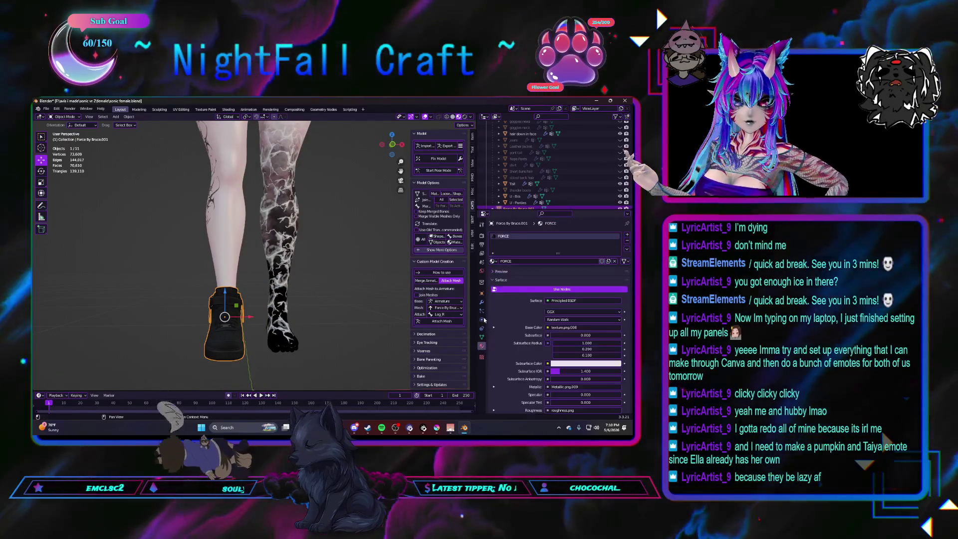
{"action": "left_click", "coordinate": [481, 302]}
{"action": "left_click", "coordinate": [516, 235]}
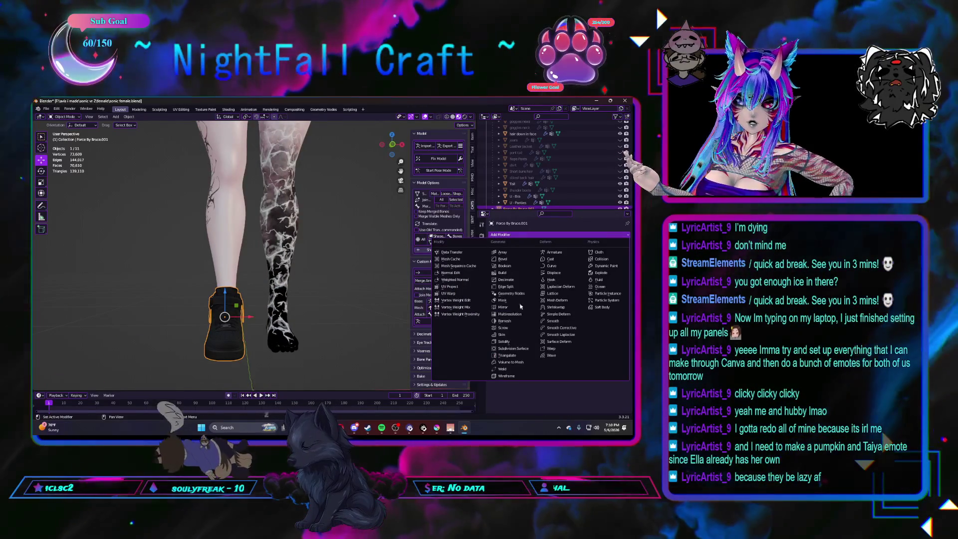
{"action": "left_click", "coordinate": [503, 306]}
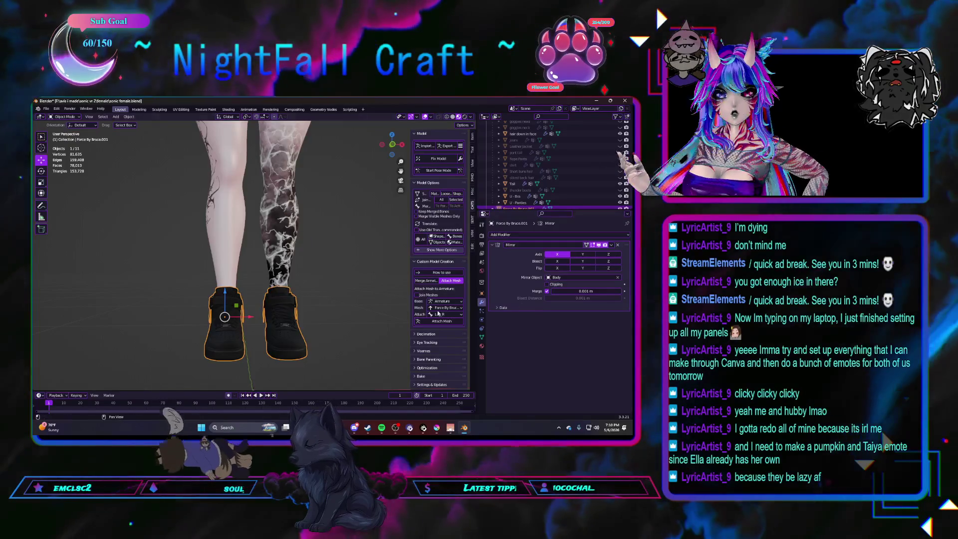
Undo and redo the mirror to compare, leaving the sneaker unmirrored with the tattooed foot bare
{"action": "key", "text": "ctrl+z"}
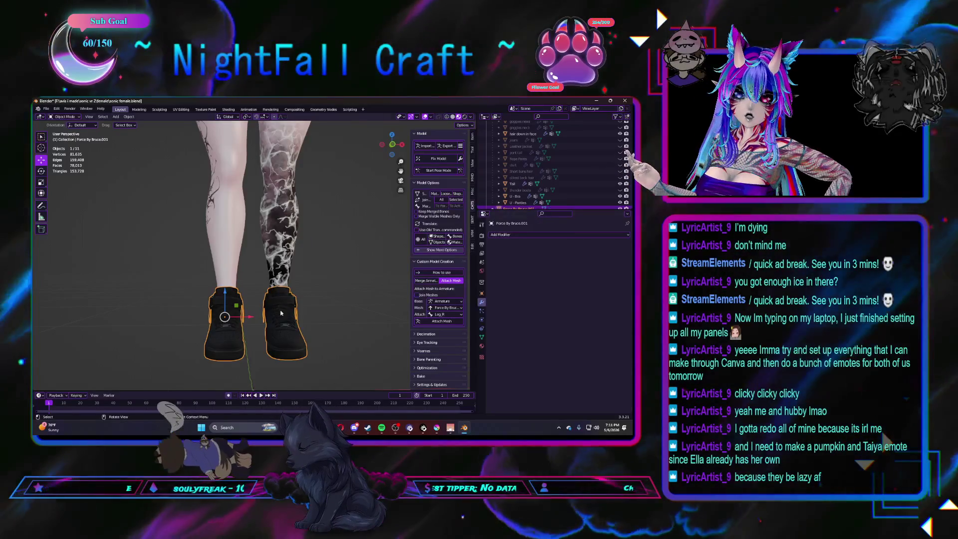
{"action": "middle_click_drag", "start_coordinate": [279, 307], "coordinate": [290, 317]}
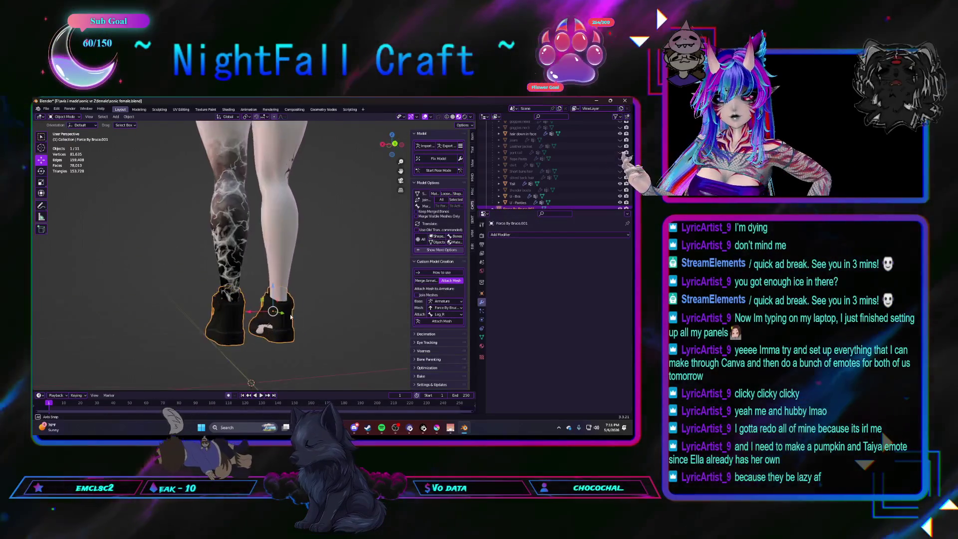
{"action": "mouse_move", "coordinate": [291, 316]}
{"action": "middle_mouse_down"}
{"action": "mouse_move", "coordinate": [273, 324]}
{"action": "mouse_move", "coordinate": [330, 320]}
{"action": "middle_mouse_up"}
{"action": "key", "text": "ctrl+shift+z"}
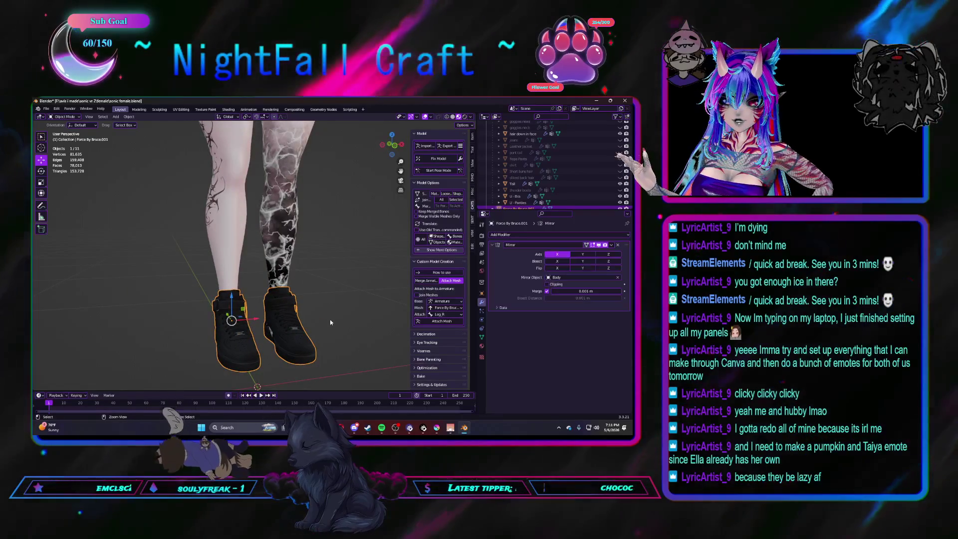
{"action": "key", "text": "ctrl+z"}
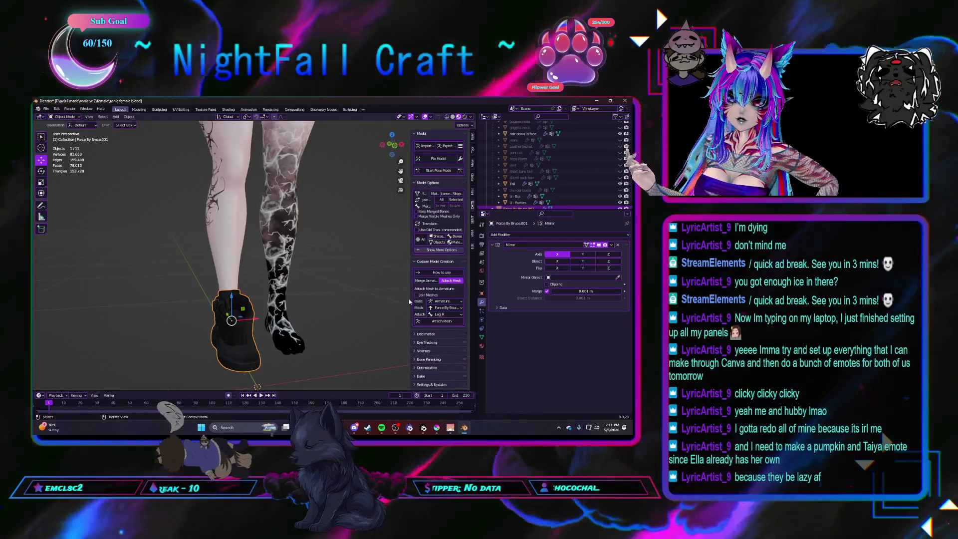
{"action": "key", "text": "ctrl+z"}
{"action": "middle_click_drag", "start_coordinate": [360, 311], "coordinate": [245, 331]}
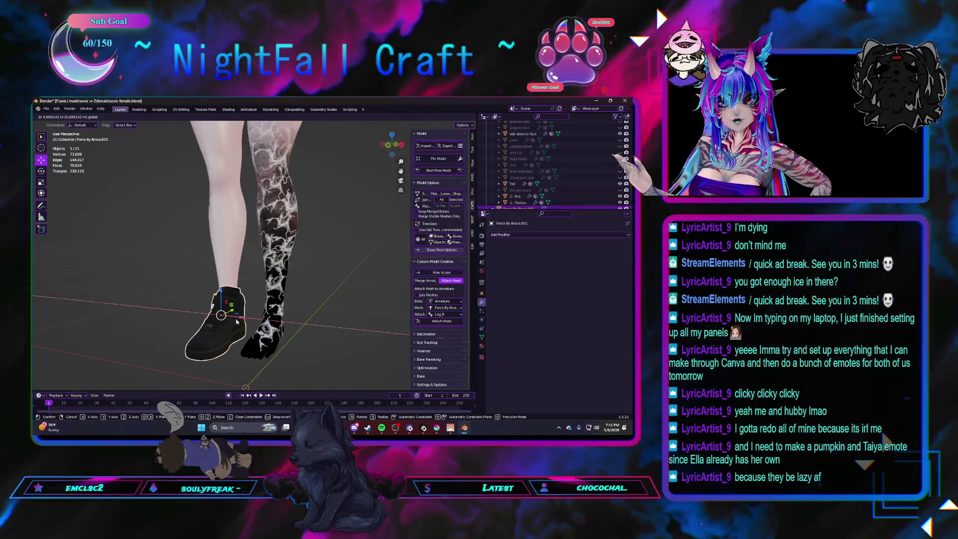
Rotate the single sneaker so it sits snugly at the right angle on the pale foot
{"action": "mouse_move", "coordinate": [245, 331]}
{"action": "middle_mouse_down"}
{"action": "mouse_move", "coordinate": [154, 335]}
{"action": "mouse_move", "coordinate": [45, 180]}
{"action": "middle_mouse_up"}
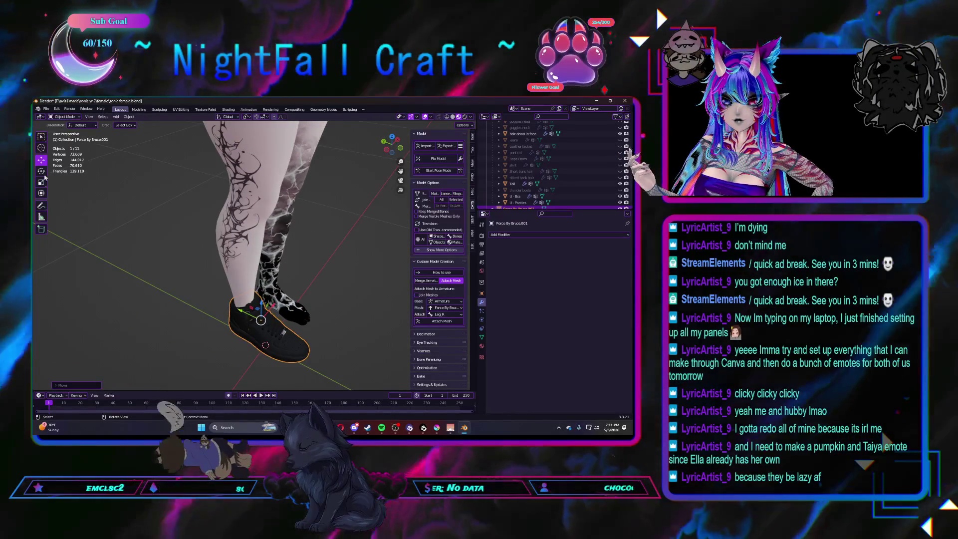
{"action": "left_click", "coordinate": [42, 170]}
{"action": "middle_click_drag", "start_coordinate": [149, 262], "coordinate": [240, 187]}
{"action": "left_click_drag", "start_coordinate": [232, 285], "coordinate": [225, 307]}
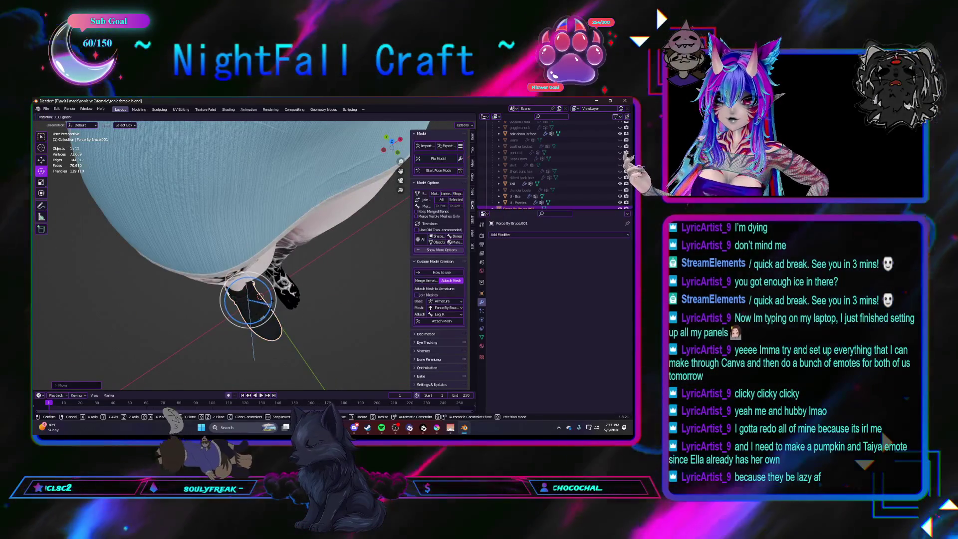
{"action": "left_click", "coordinate": [254, 359]}
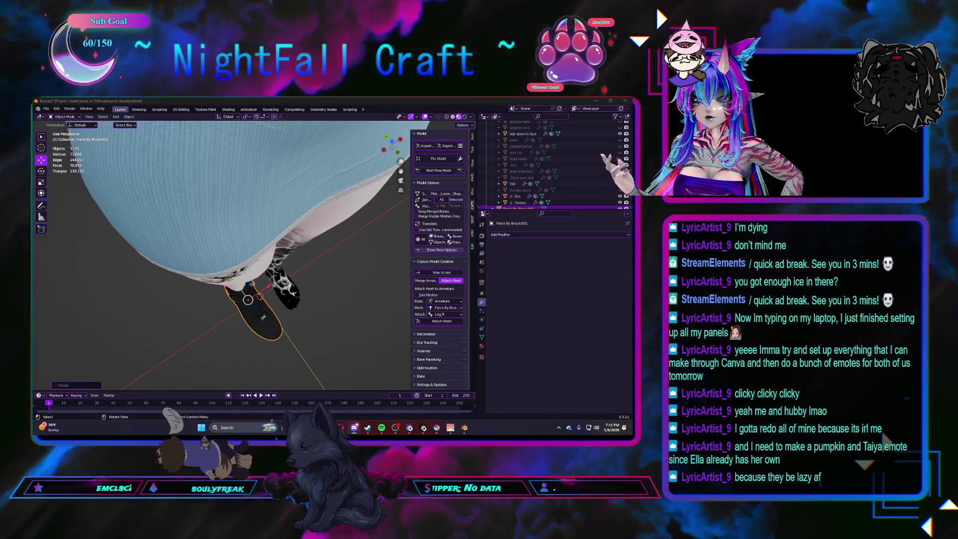
Inspect the shoe from the side and front, then bring up the Add Modifier list
{"action": "mouse_move", "coordinate": [318, 392]}
{"action": "middle_mouse_down"}
{"action": "mouse_move", "coordinate": [261, 304]}
{"action": "mouse_move", "coordinate": [252, 309]}
{"action": "mouse_move", "coordinate": [257, 302]}
{"action": "middle_mouse_up"}
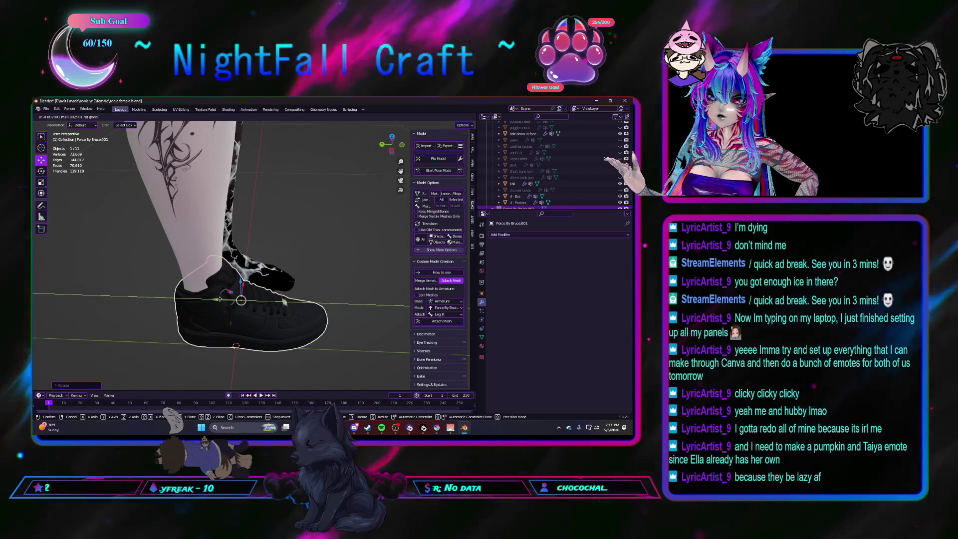
{"action": "middle_click_drag", "start_coordinate": [180, 314], "coordinate": [238, 298]}
{"action": "left_click", "coordinate": [521, 233]}
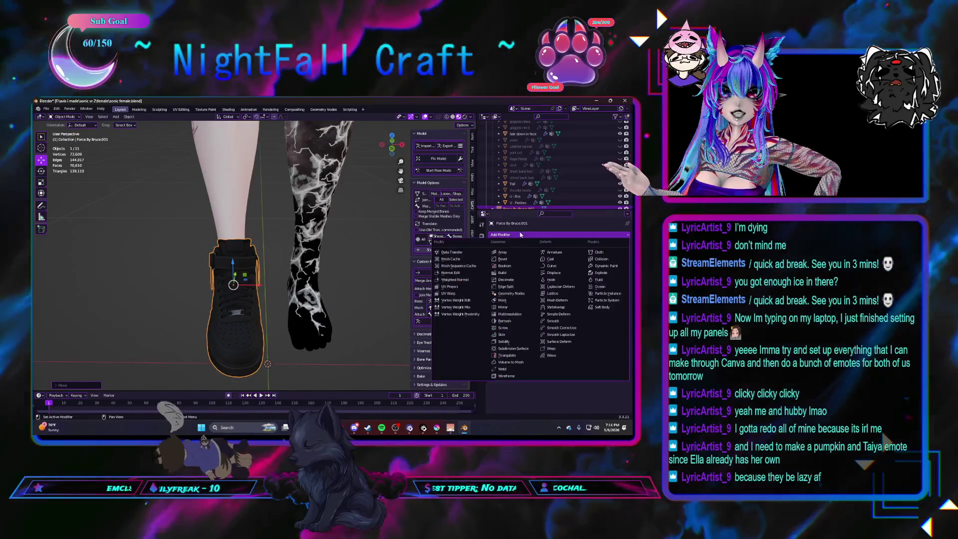
Mirror the sneaker across the Body object and apply it so both feet wear black sneakers
{"action": "left_click", "coordinate": [516, 307]}
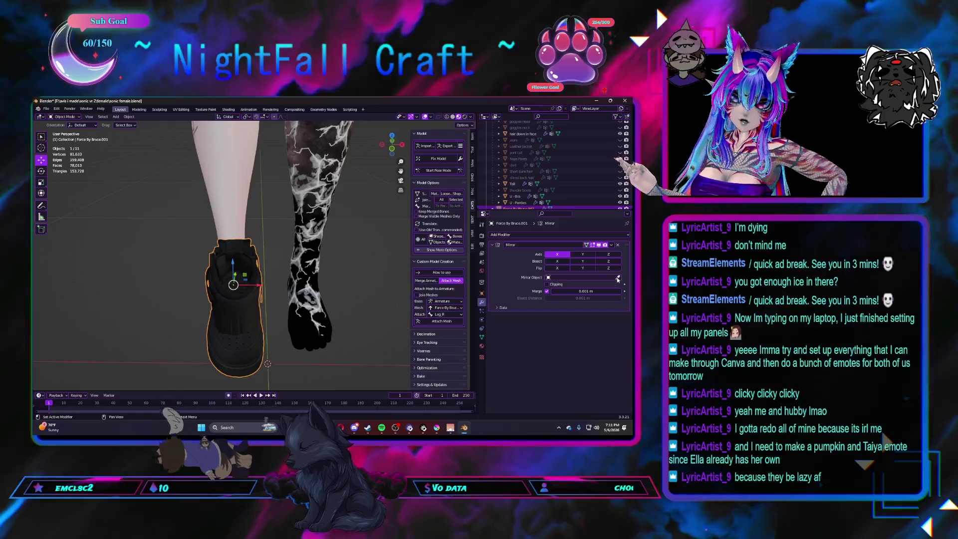
{"action": "left_click", "coordinate": [318, 241]}
{"action": "middle_click_drag", "start_coordinate": [273, 283], "coordinate": [309, 293]}
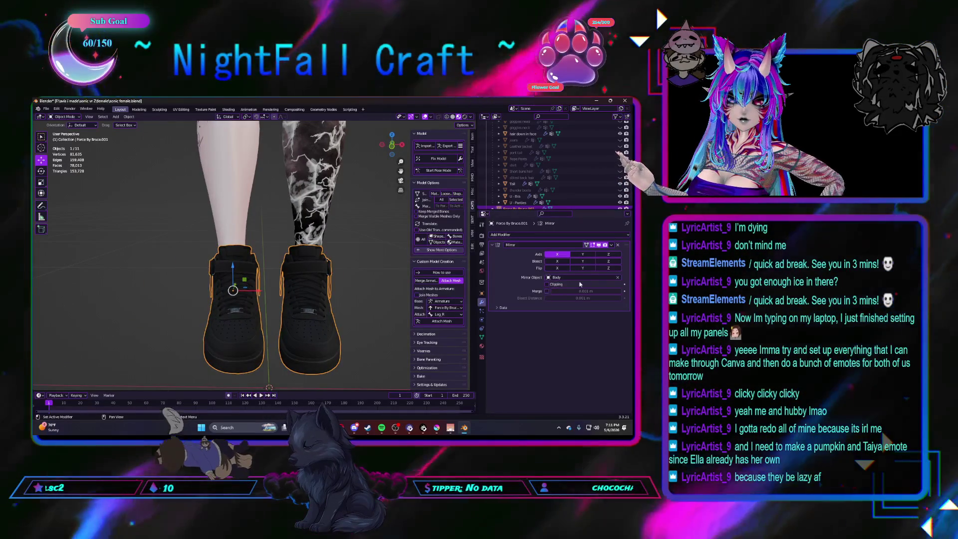
{"action": "left_click", "coordinate": [610, 245]}
{"action": "middle_click_drag", "start_coordinate": [403, 317], "coordinate": [276, 290]}
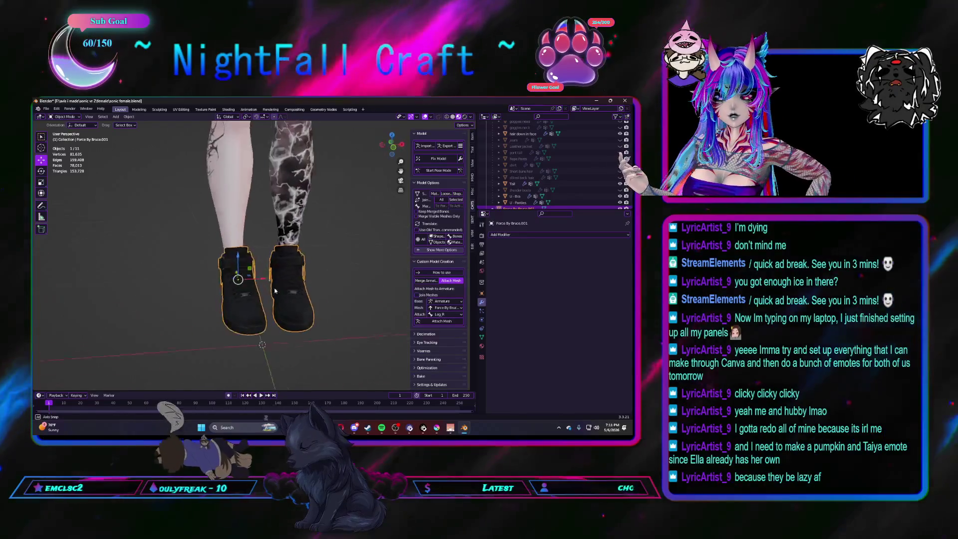
Inspect the sneakers from rear and front views and select the shoe on the tattooed leg
{"action": "mouse_move", "coordinate": [276, 291]}
{"action": "middle_mouse_down"}
{"action": "mouse_move", "coordinate": [267, 296]}
{"action": "mouse_move", "coordinate": [342, 288]}
{"action": "middle_mouse_up"}
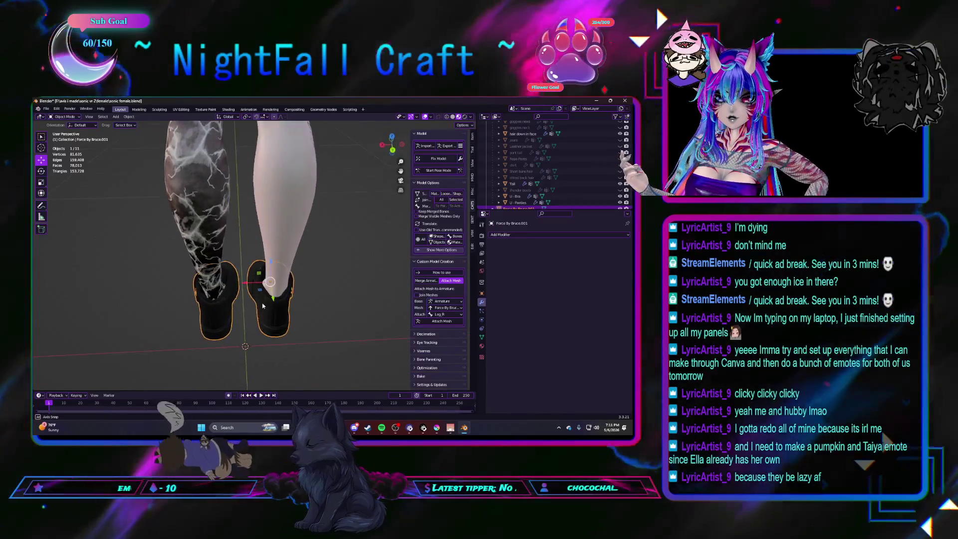
{"action": "key", "text": "KP_1"}
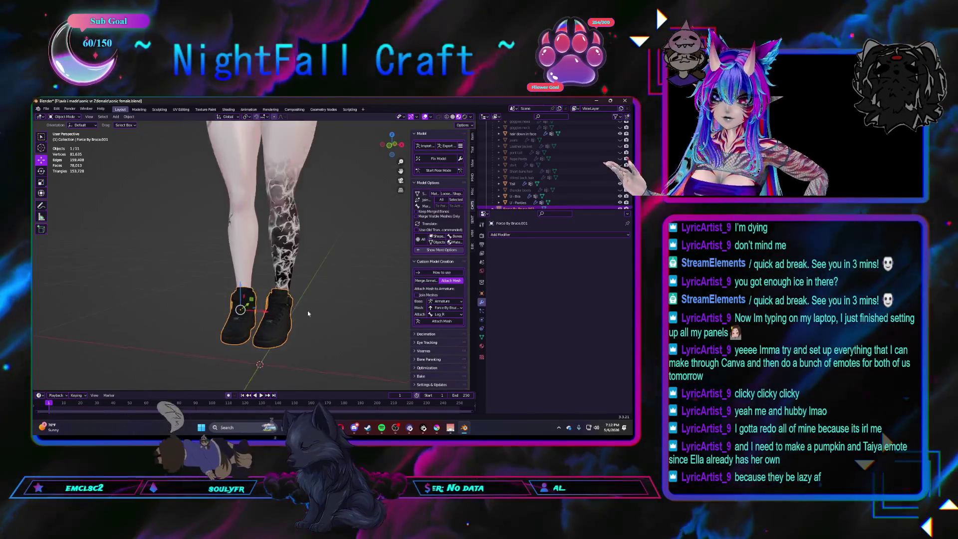
{"action": "mouse_move", "coordinate": [308, 263]}
{"action": "middle_mouse_down"}
{"action": "mouse_move", "coordinate": [301, 324]}
{"action": "mouse_move", "coordinate": [283, 311]}
{"action": "middle_mouse_up"}
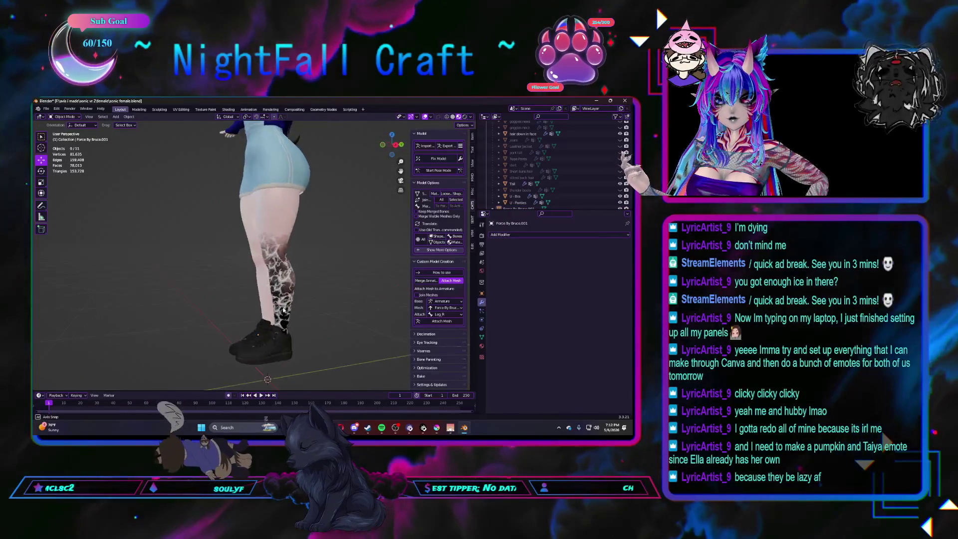
{"action": "scroll", "coordinate": [276, 329], "scroll_direction": "up", "scroll_amount": 2}
{"action": "left_click", "coordinate": [272, 345]}
{"action": "scroll", "coordinate": [319, 352], "scroll_direction": "up", "scroll_amount": 2}
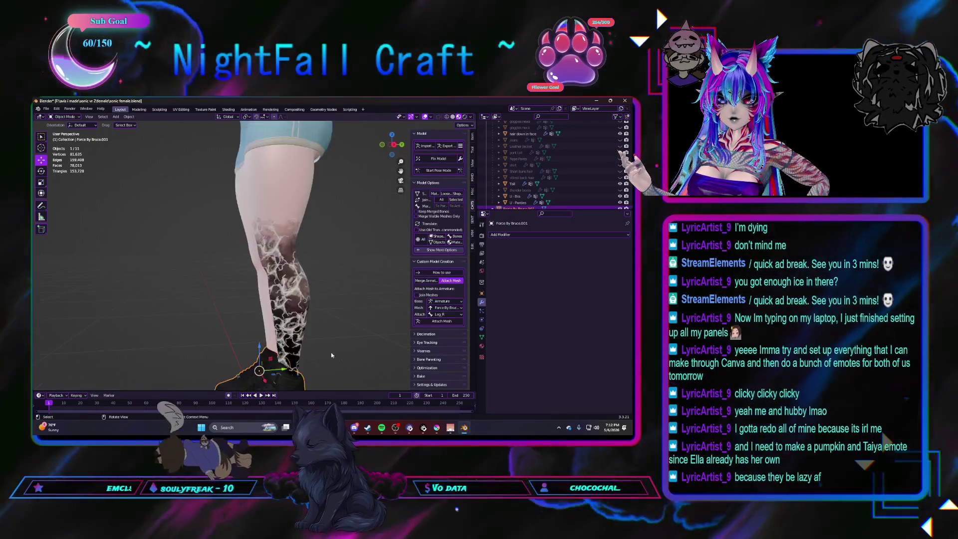
Nudge the selected shoe along Y to sit snugly, check it from several angles, and show its FORCE material
{"action": "middle_click_drag", "start_coordinate": [318, 352], "coordinate": [299, 329]}
{"action": "key", "text": "g"}
{"action": "key", "text": "y"}
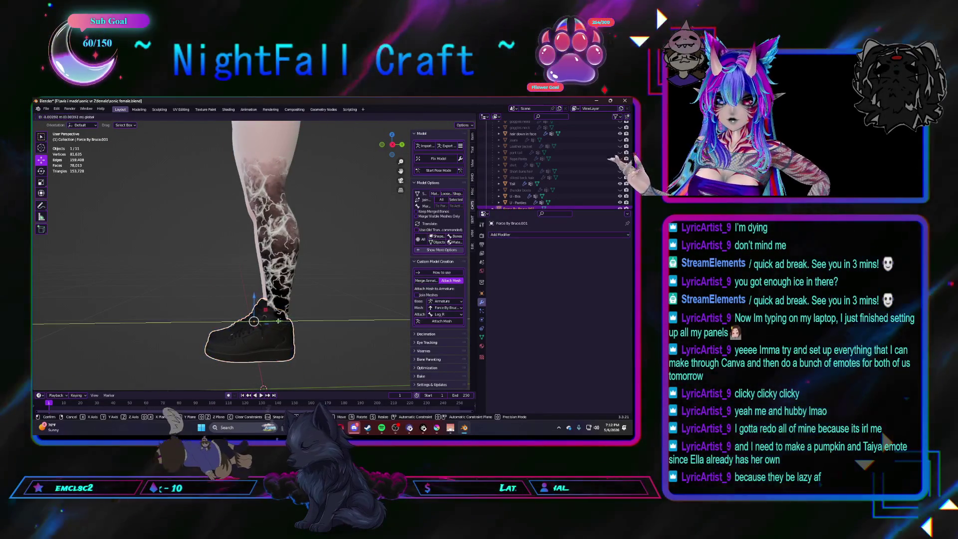
{"action": "middle_click_drag", "start_coordinate": [252, 306], "coordinate": [257, 338]}
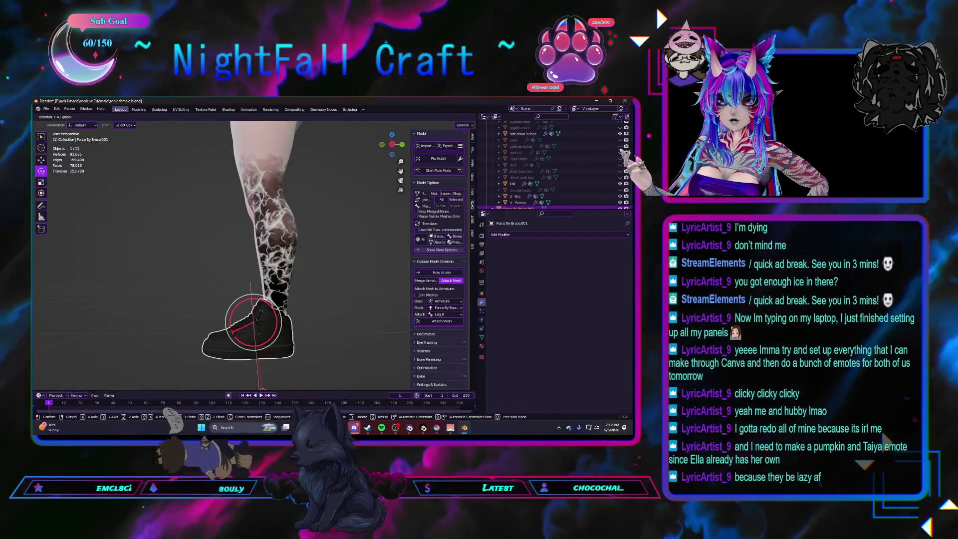
{"action": "middle_click_drag", "start_coordinate": [187, 248], "coordinate": [310, 298]}
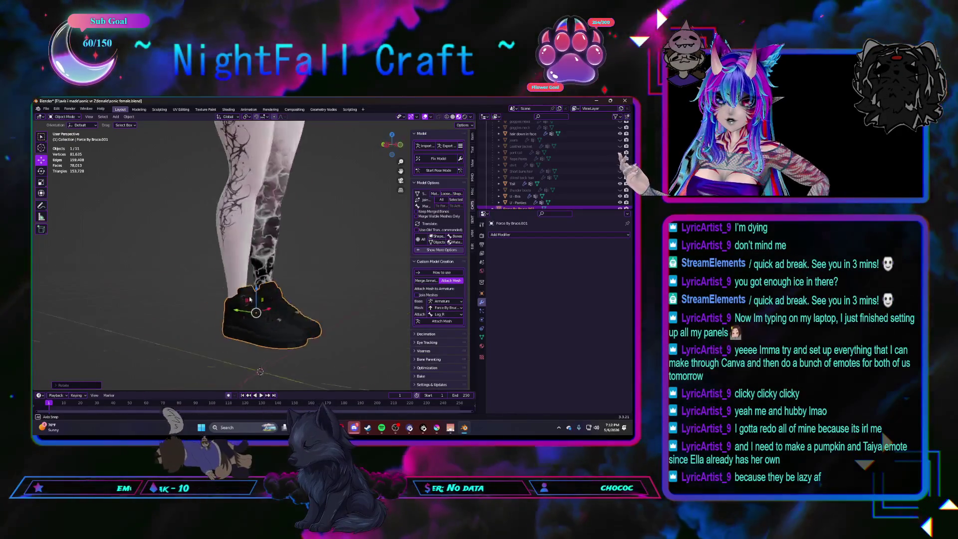
{"action": "mouse_move", "coordinate": [193, 298]}
{"action": "middle_mouse_down"}
{"action": "mouse_move", "coordinate": [268, 331]}
{"action": "mouse_move", "coordinate": [336, 298]}
{"action": "middle_mouse_up"}
{"action": "left_click", "coordinate": [481, 347]}
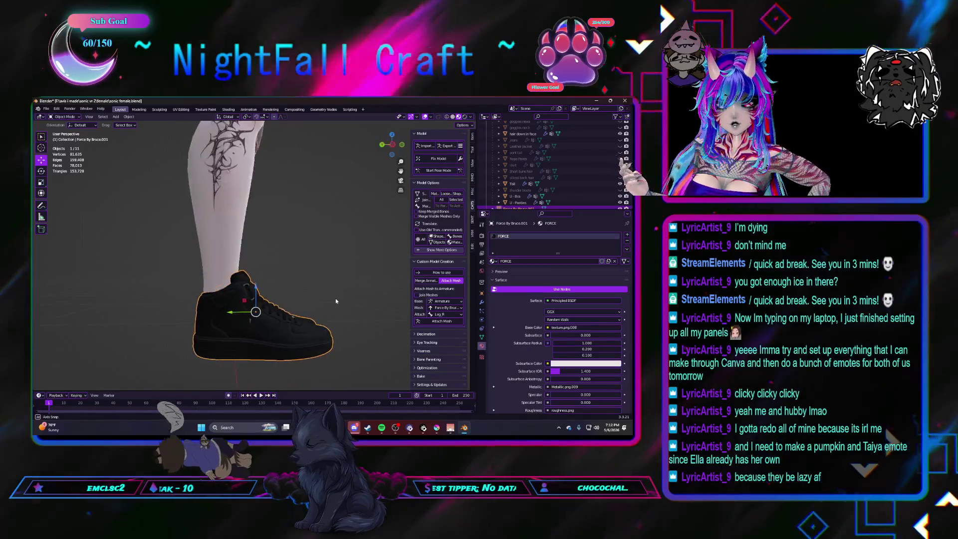
{"action": "scroll", "coordinate": [547, 326], "scroll_direction": "down", "scroll_amount": 3}
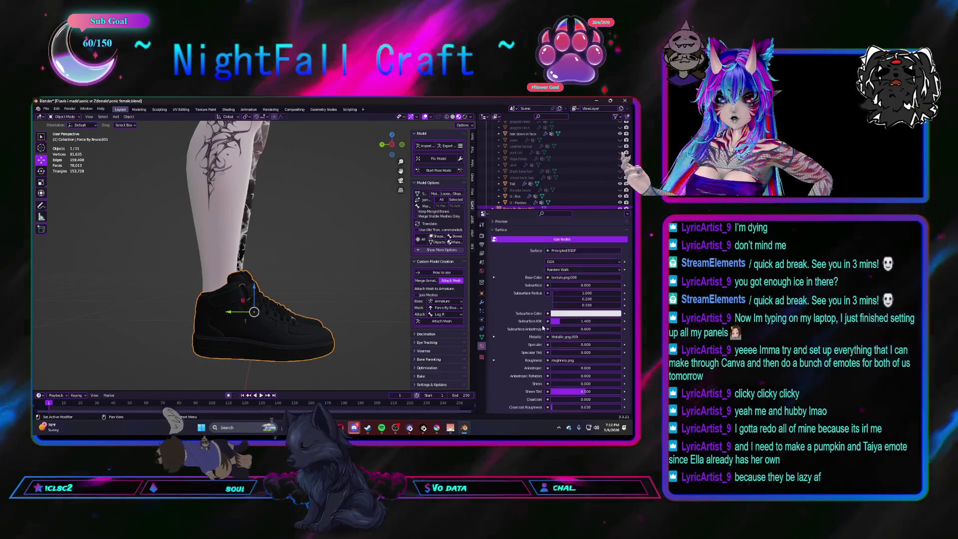
Make the sneaker material's Base Color an Image Texture and browse for its image file
{"action": "left_click", "coordinate": [547, 279]}
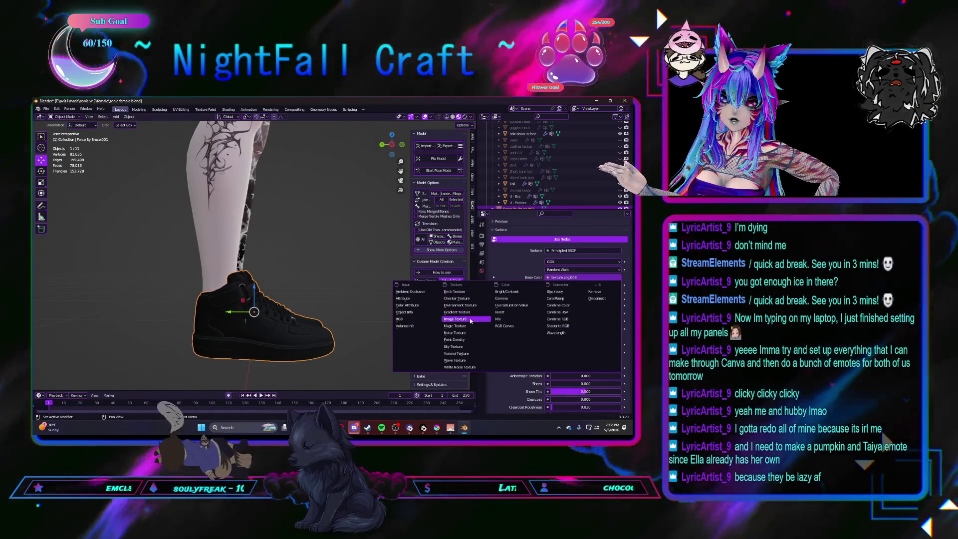
{"action": "left_click", "coordinate": [493, 277]}
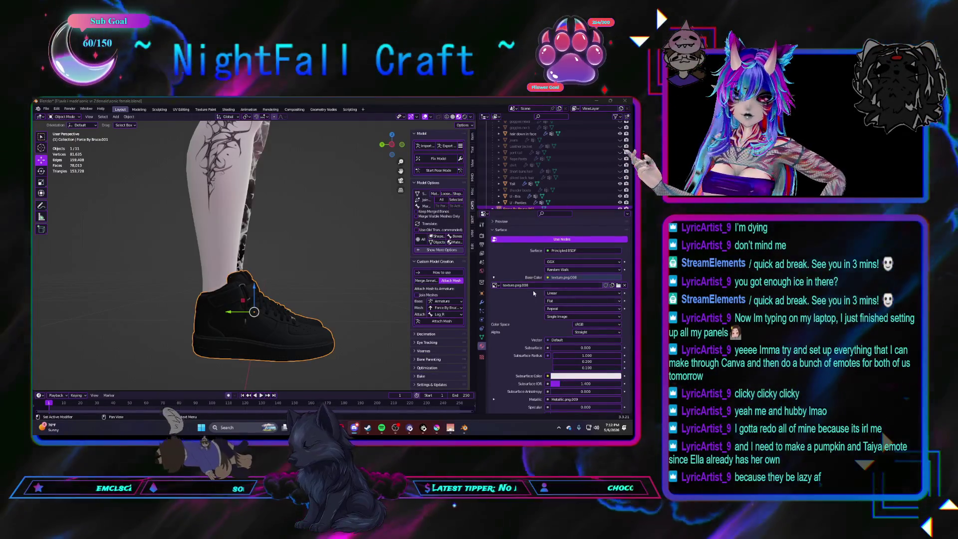
{"action": "scroll", "coordinate": [607, 267], "scroll_direction": "down", "scroll_amount": 2}
{"action": "left_click", "coordinate": [611, 259]}
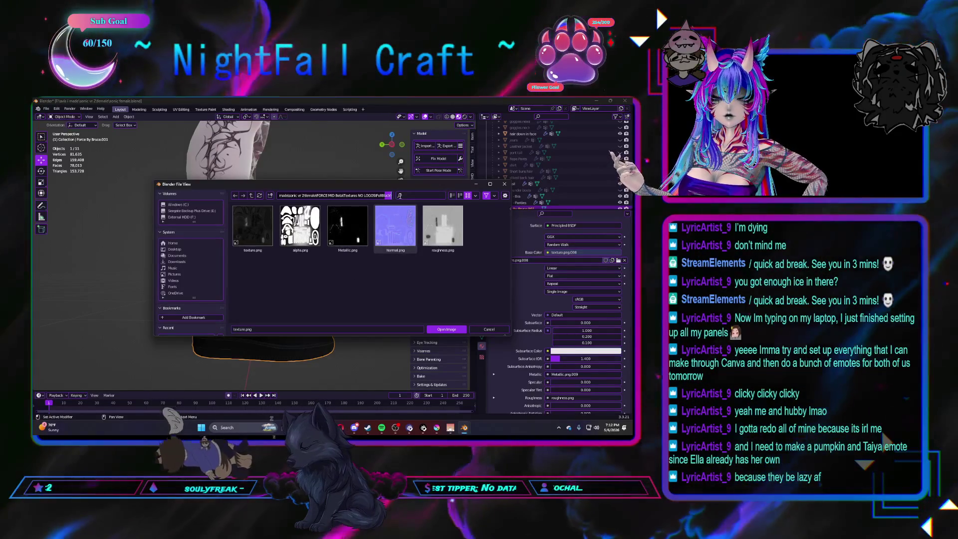
Navigate up to the parent folder and into Textures NO LOGOS > WhiteRed
{"action": "key", "text": "Return"}
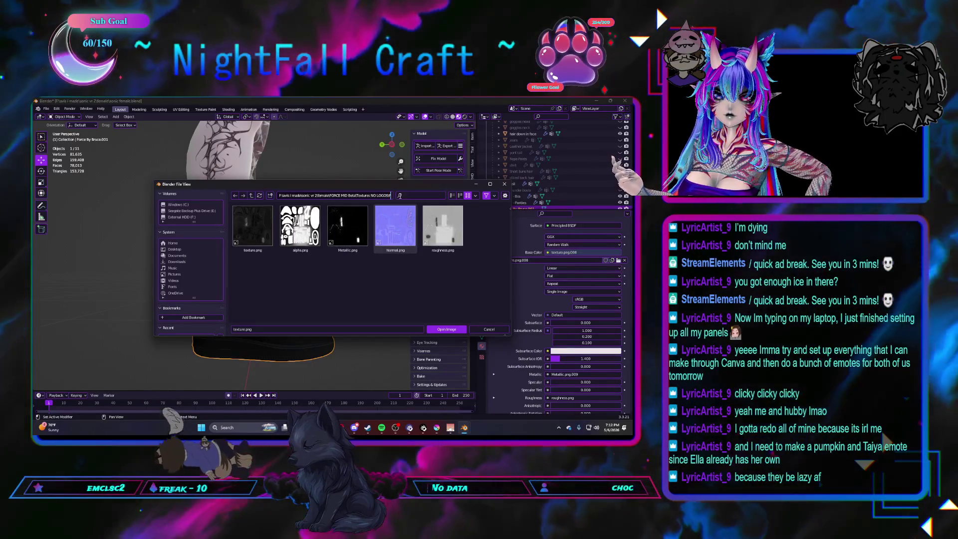
{"action": "key", "text": "BackSpace"}
{"action": "key", "text": "BackSpace"}
{"action": "key", "text": "BackSpace"}
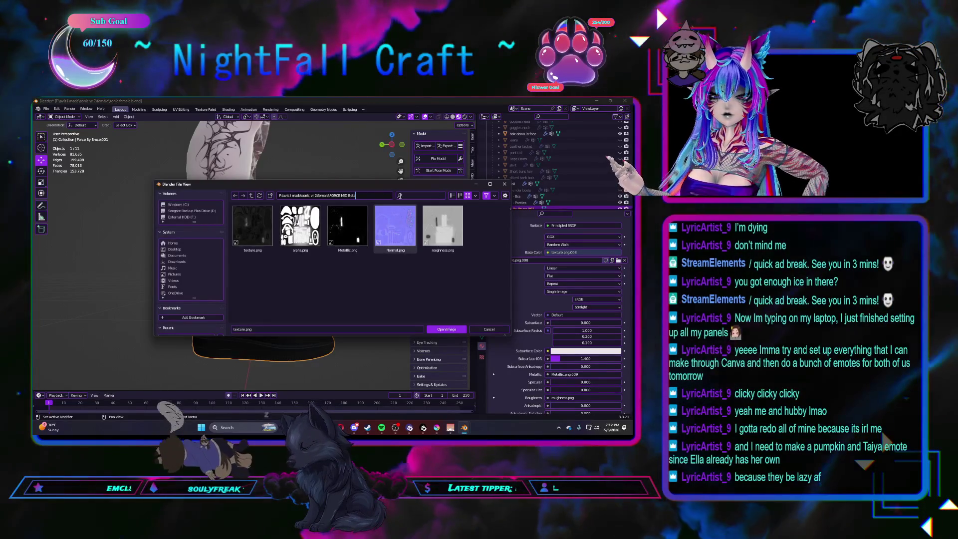
{"action": "key", "text": "Return"}
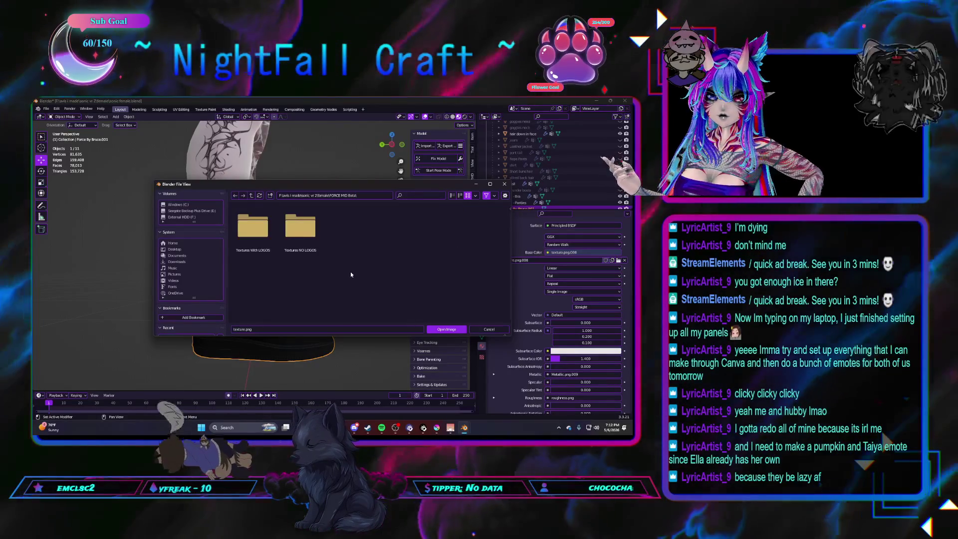
{"action": "left_click", "coordinate": [304, 223]}
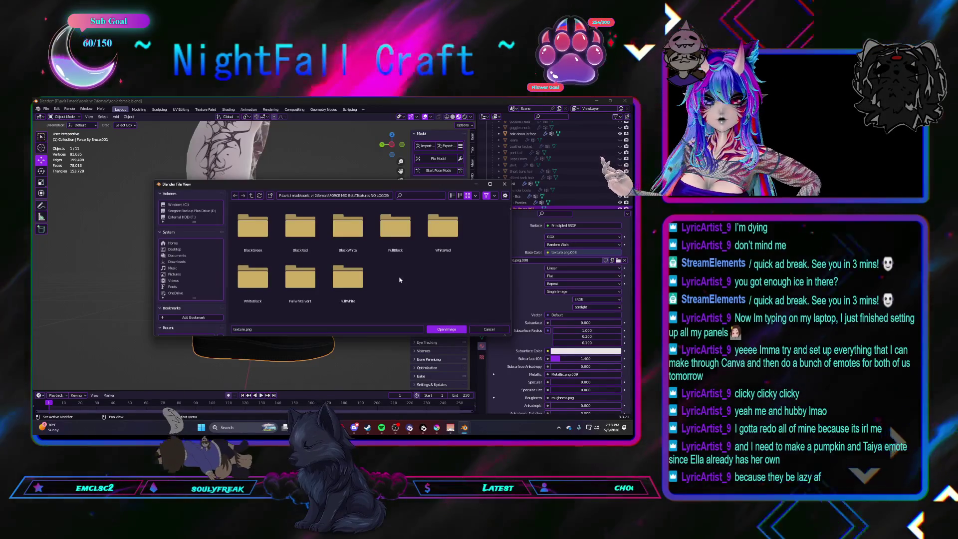
{"action": "left_click", "coordinate": [442, 227]}
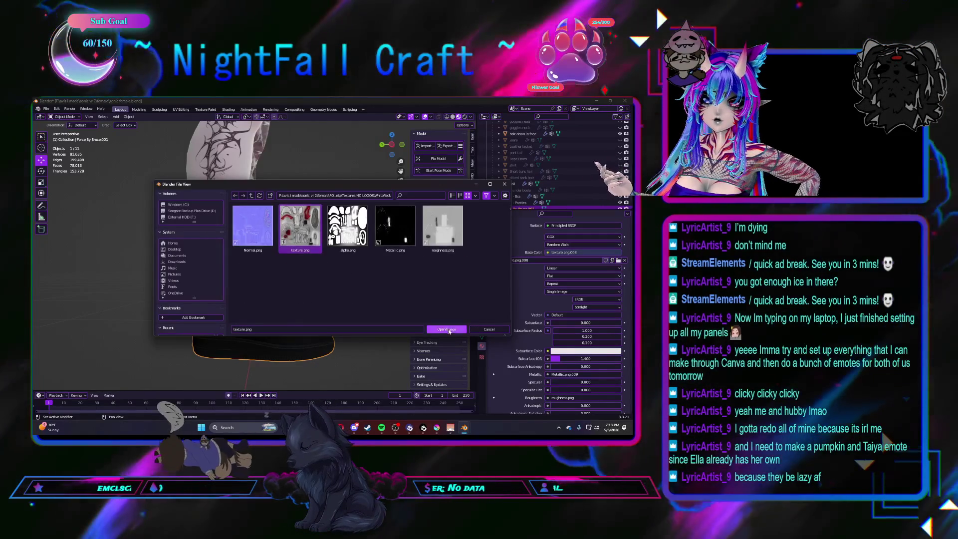
Load texture.png so the sneakers render red and white, and view them from the other side
{"action": "double_click", "coordinate": [313, 240]}
{"action": "mouse_move", "coordinate": [335, 308]}
{"action": "middle_mouse_down"}
{"action": "mouse_move", "coordinate": [273, 337]}
{"action": "mouse_move", "coordinate": [310, 318]}
{"action": "mouse_move", "coordinate": [261, 308]}
{"action": "mouse_move", "coordinate": [336, 321]}
{"action": "mouse_move", "coordinate": [256, 327]}
{"action": "mouse_move", "coordinate": [272, 328]}
{"action": "middle_mouse_up"}
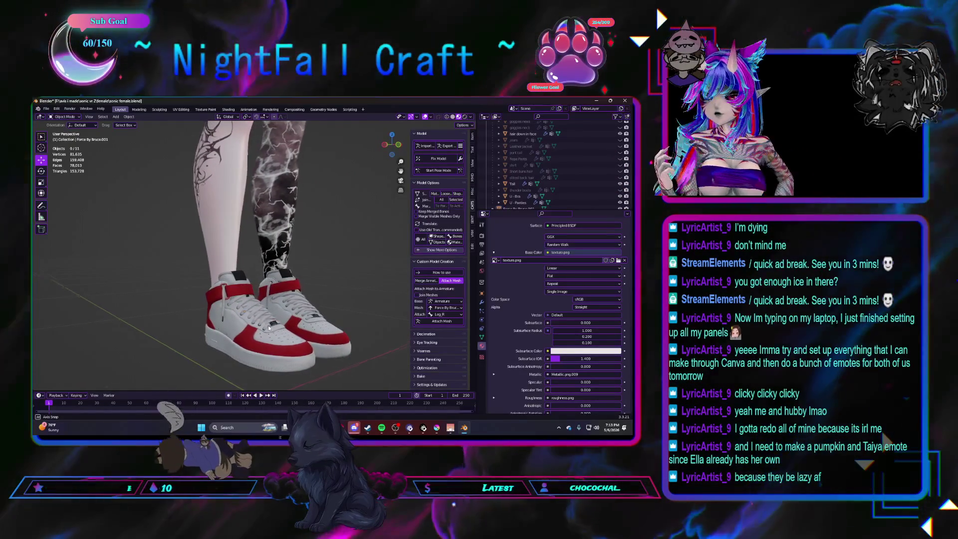
{"action": "middle_click_drag", "start_coordinate": [268, 325], "coordinate": [273, 322]}
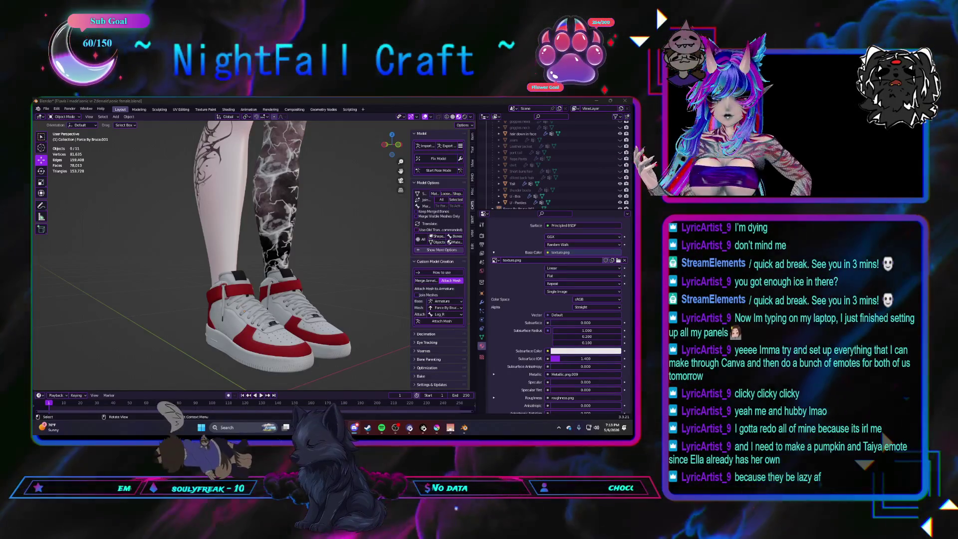
{"action": "scroll", "coordinate": [255, 244], "scroll_direction": "down", "scroll_amount": 5}
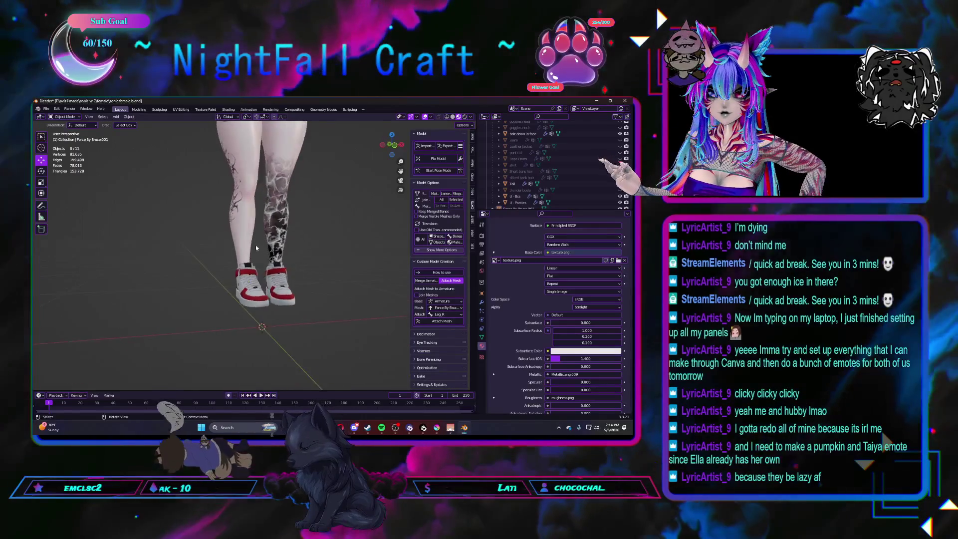
{"action": "scroll", "coordinate": [255, 244], "scroll_direction": "down", "scroll_amount": 6}
Orbit to view the full avatar and sneakers from the side, then bring the browser store page forward
{"action": "mouse_move", "coordinate": [255, 245]}
{"action": "middle_mouse_down"}
{"action": "mouse_move", "coordinate": [174, 280]}
{"action": "mouse_move", "coordinate": [257, 288]}
{"action": "middle_mouse_up"}
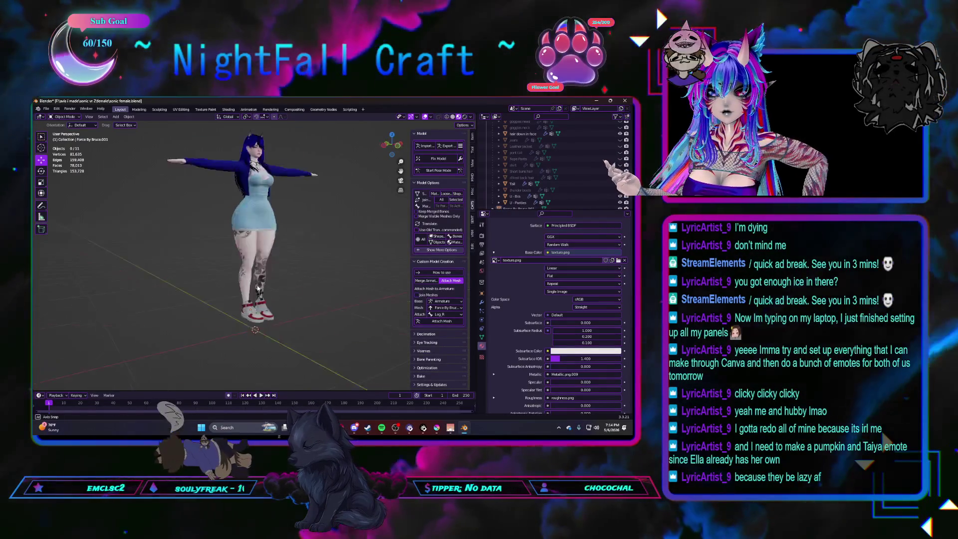
{"action": "scroll", "coordinate": [258, 289], "scroll_direction": "up", "scroll_amount": 4}
{"action": "scroll", "coordinate": [255, 296], "scroll_direction": "up", "scroll_amount": 2}
{"action": "mouse_move", "coordinate": [256, 295]}
{"action": "middle_mouse_down"}
{"action": "mouse_move", "coordinate": [291, 254]}
{"action": "mouse_move", "coordinate": [312, 267]}
{"action": "mouse_move", "coordinate": [281, 279]}
{"action": "mouse_move", "coordinate": [299, 281]}
{"action": "middle_mouse_up"}
{"action": "scroll", "coordinate": [296, 251], "scroll_direction": "up", "scroll_amount": 2}
{"action": "scroll", "coordinate": [285, 280], "scroll_direction": "down", "scroll_amount": 1}
{"action": "scroll", "coordinate": [297, 285], "scroll_direction": "down", "scroll_amount": 2}
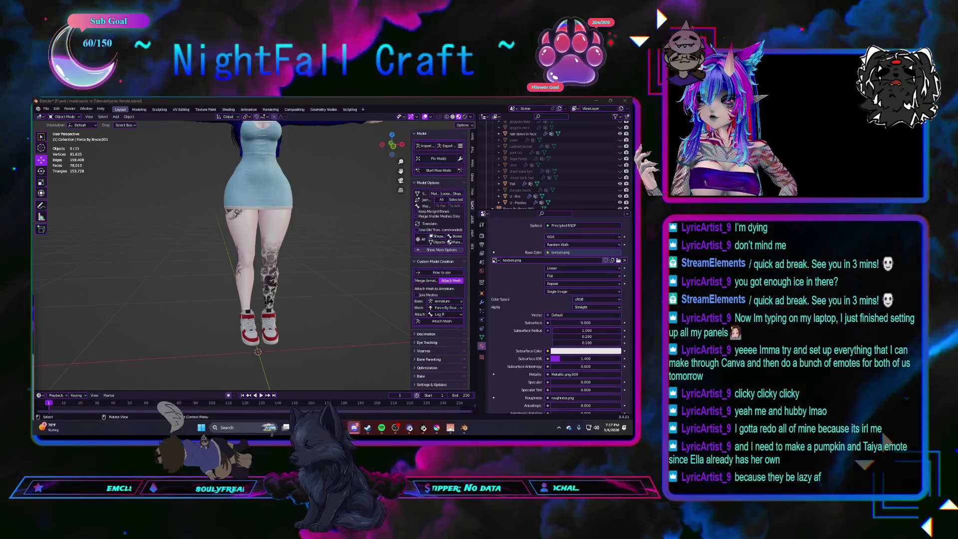
{"action": "key", "text": "alt+Tab"}
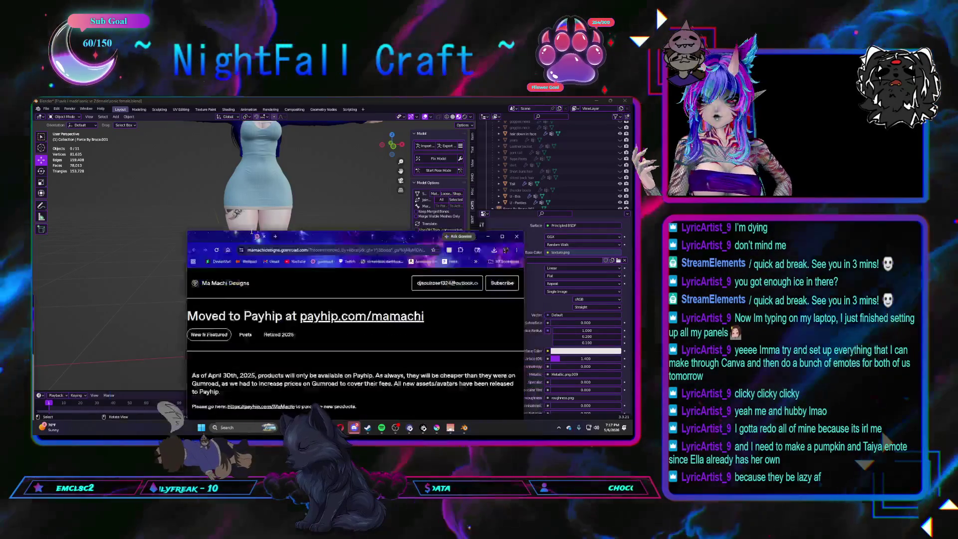
Maximize Chrome, open payhip.com/mamachi in a new tab, and show its Assets collection
{"action": "left_click", "coordinate": [428, 119]}
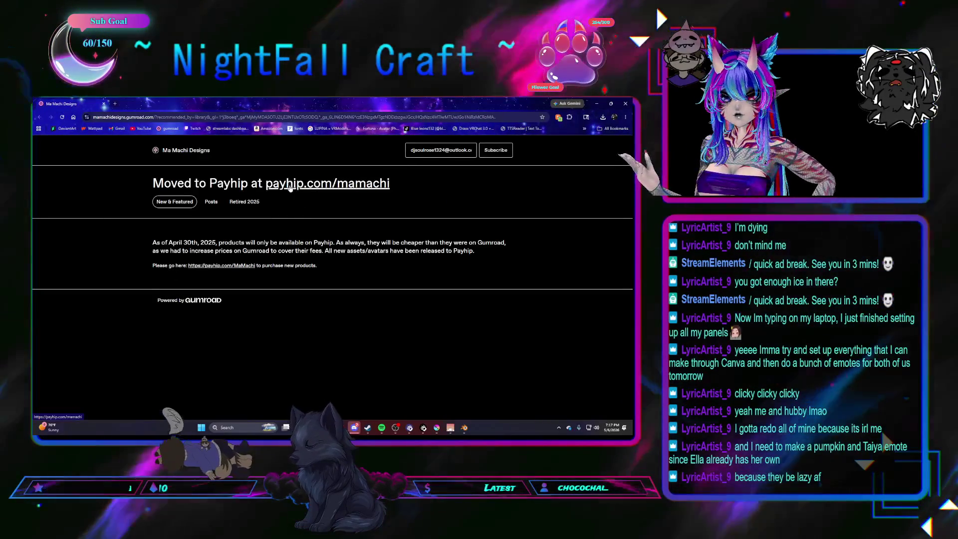
{"action": "right_click", "coordinate": [297, 188]}
{"action": "left_click", "coordinate": [127, 104]}
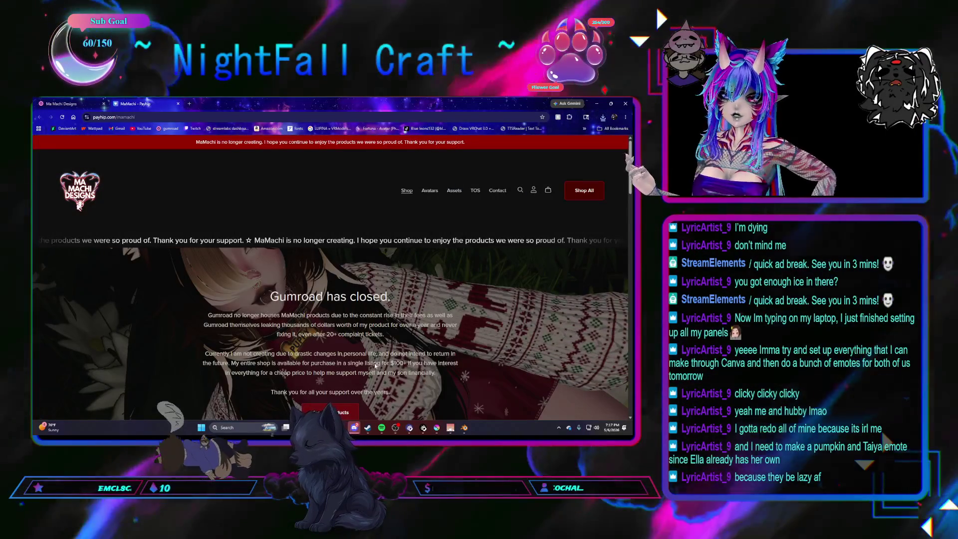
{"action": "left_click", "coordinate": [453, 191]}
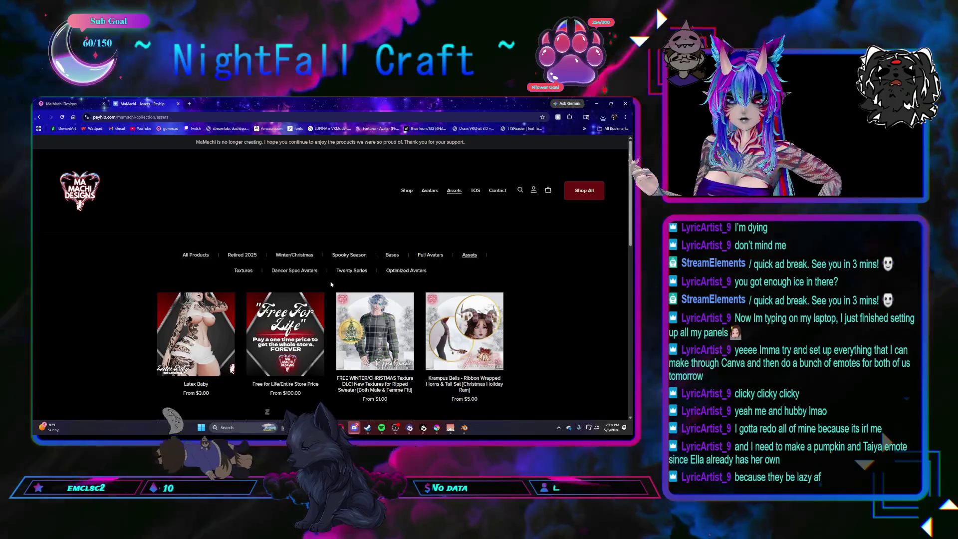
{"action": "scroll", "coordinate": [330, 283], "scroll_direction": "down", "scroll_amount": 1}
{"action": "scroll", "coordinate": [330, 282], "scroll_direction": "down", "scroll_amount": 2}
{"action": "scroll", "coordinate": [330, 283], "scroll_direction": "down", "scroll_amount": 2}
{"action": "scroll", "coordinate": [330, 283], "scroll_direction": "down", "scroll_amount": 1}
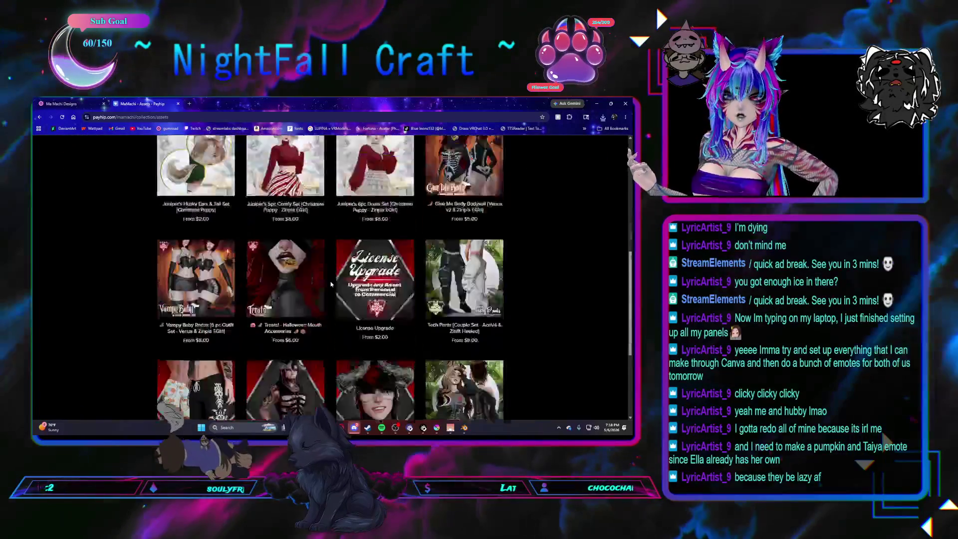
{"action": "scroll", "coordinate": [330, 283], "scroll_direction": "down", "scroll_amount": 2}
{"action": "scroll", "coordinate": [330, 283], "scroll_direction": "down", "scroll_amount": 1}
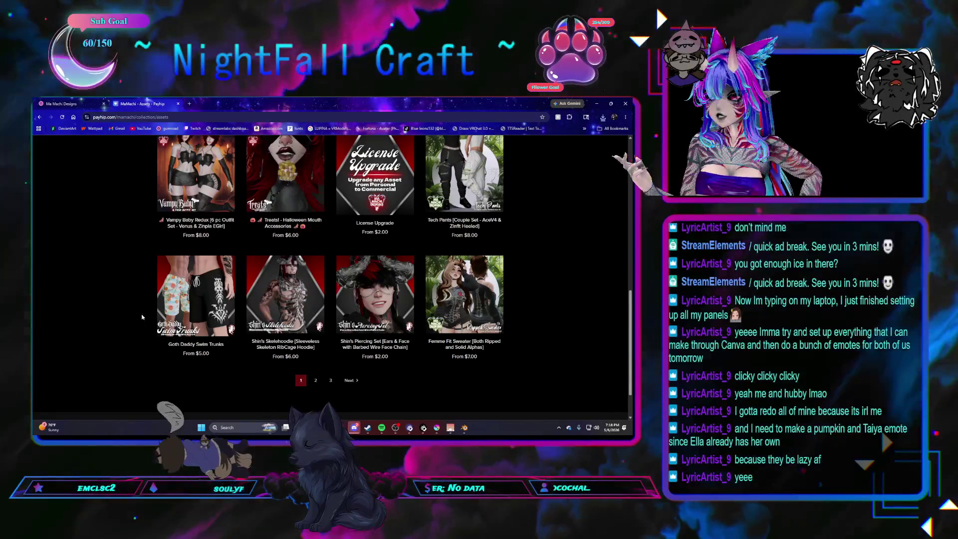
Bring up the Gumroad download page for the Handsome in Lace purchase
{"action": "key", "text": "alt+Tab"}
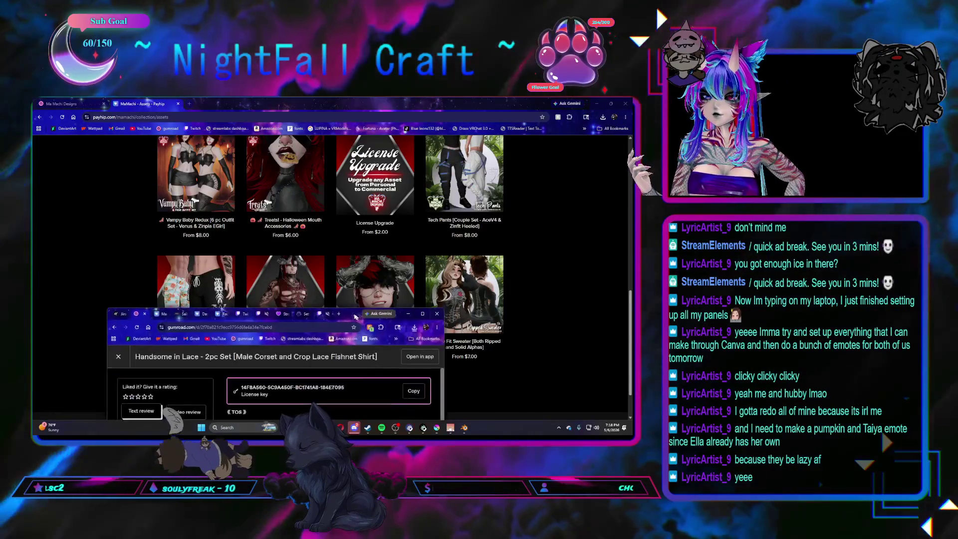
{"action": "scroll", "coordinate": [345, 285], "scroll_direction": "down", "scroll_amount": 3}
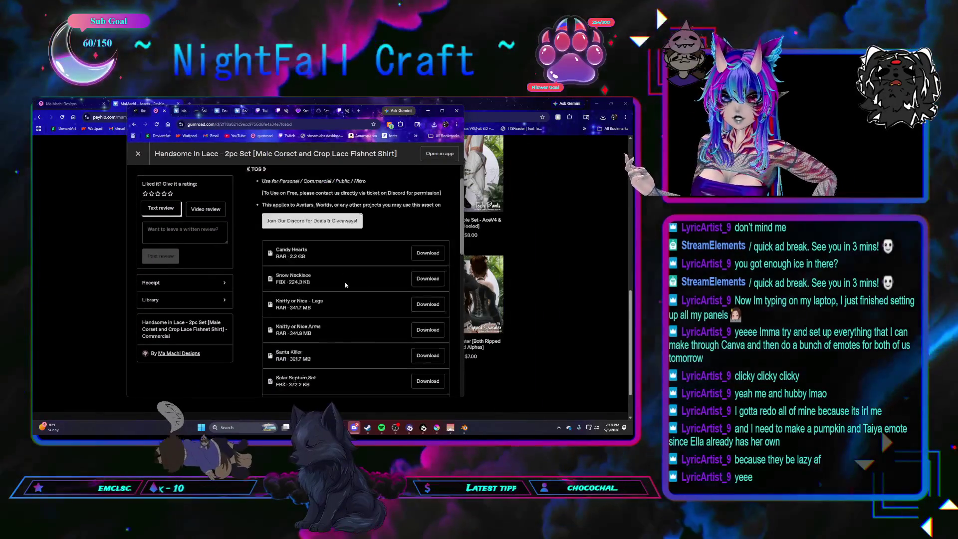
{"action": "scroll", "coordinate": [345, 284], "scroll_direction": "down", "scroll_amount": 3}
{"action": "scroll", "coordinate": [344, 285], "scroll_direction": "down", "scroll_amount": 3}
{"action": "scroll", "coordinate": [345, 284], "scroll_direction": "up", "scroll_amount": 3}
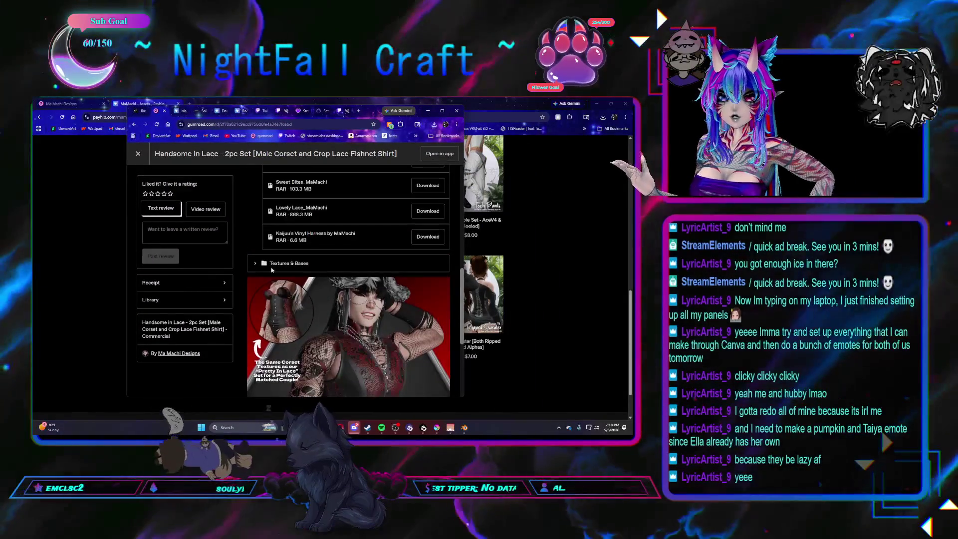
Peek into the Textures & Bases folder, close the Gumroad download window, and load Payhip page 2
{"action": "left_click", "coordinate": [330, 263]}
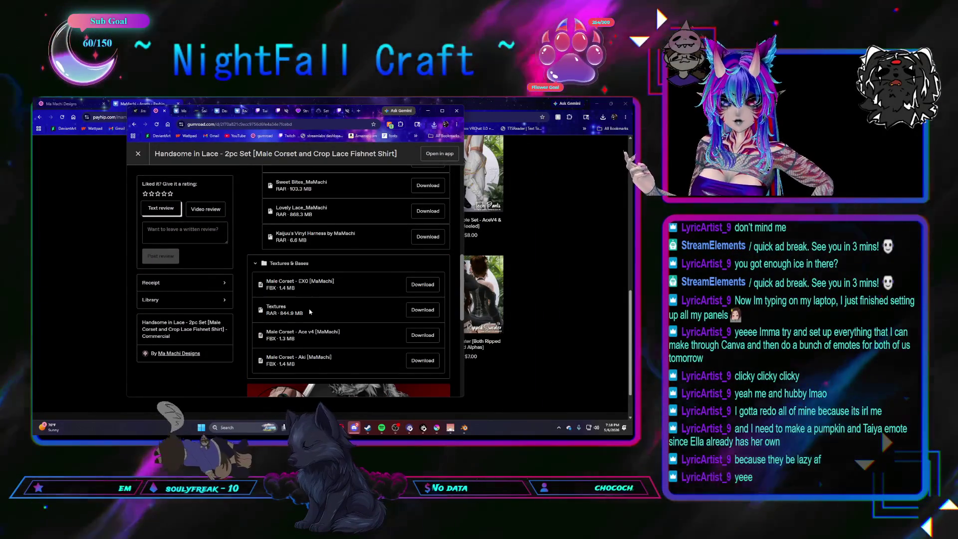
{"action": "left_click", "coordinate": [325, 262]}
{"action": "scroll", "coordinate": [325, 287], "scroll_direction": "up", "scroll_amount": 2}
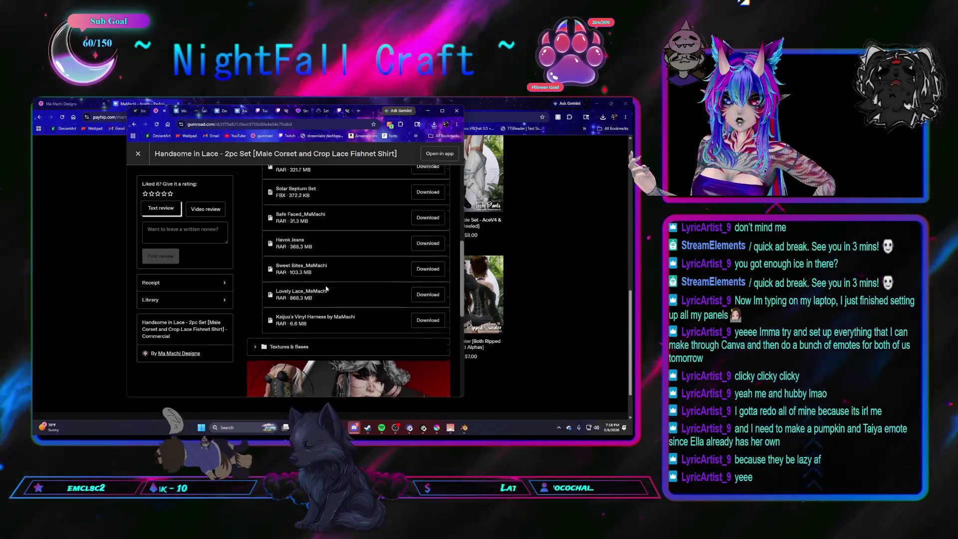
{"action": "scroll", "coordinate": [325, 287], "scroll_direction": "up", "scroll_amount": 2}
{"action": "scroll", "coordinate": [326, 288], "scroll_direction": "up", "scroll_amount": 1}
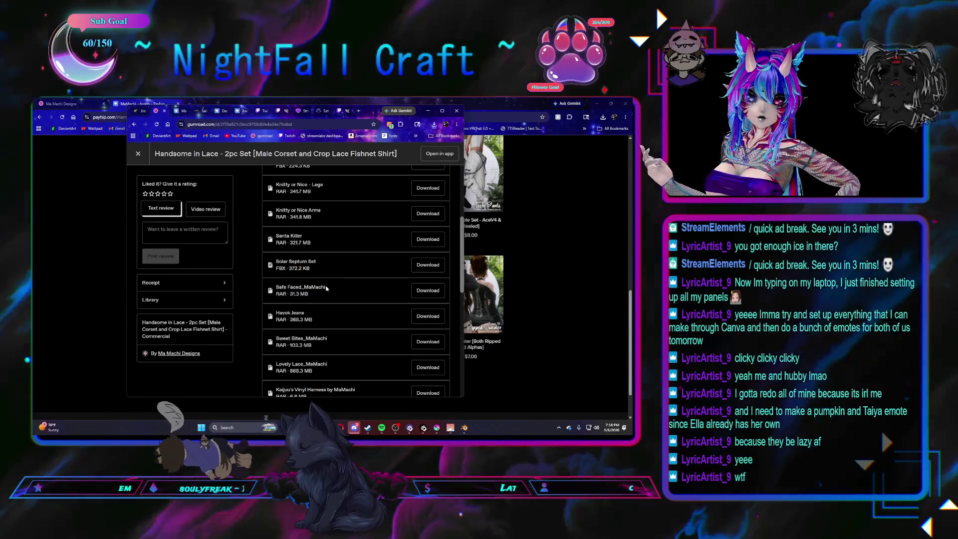
{"action": "scroll", "coordinate": [325, 287], "scroll_direction": "down", "scroll_amount": 5}
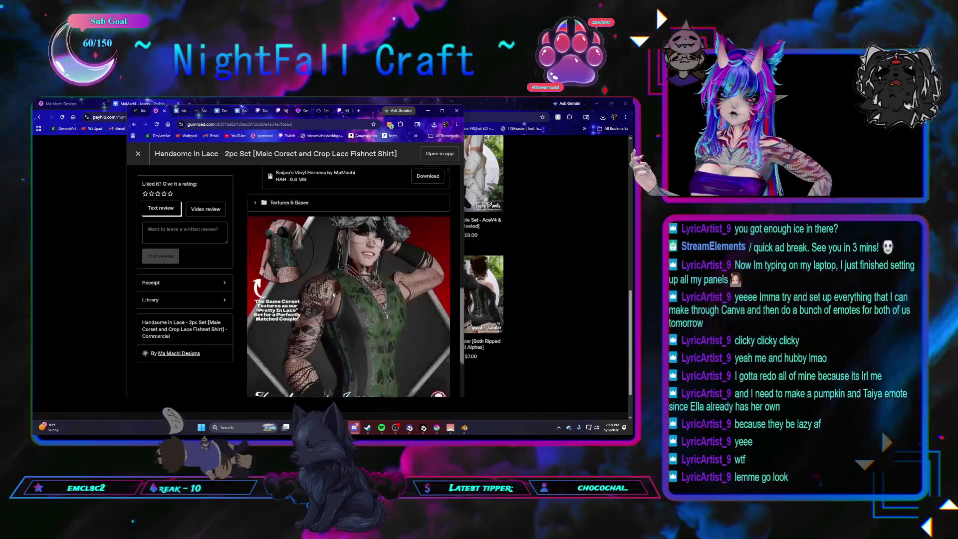
{"action": "scroll", "coordinate": [313, 283], "scroll_direction": "up", "scroll_amount": 2}
{"action": "scroll", "coordinate": [312, 283], "scroll_direction": "up", "scroll_amount": 3}
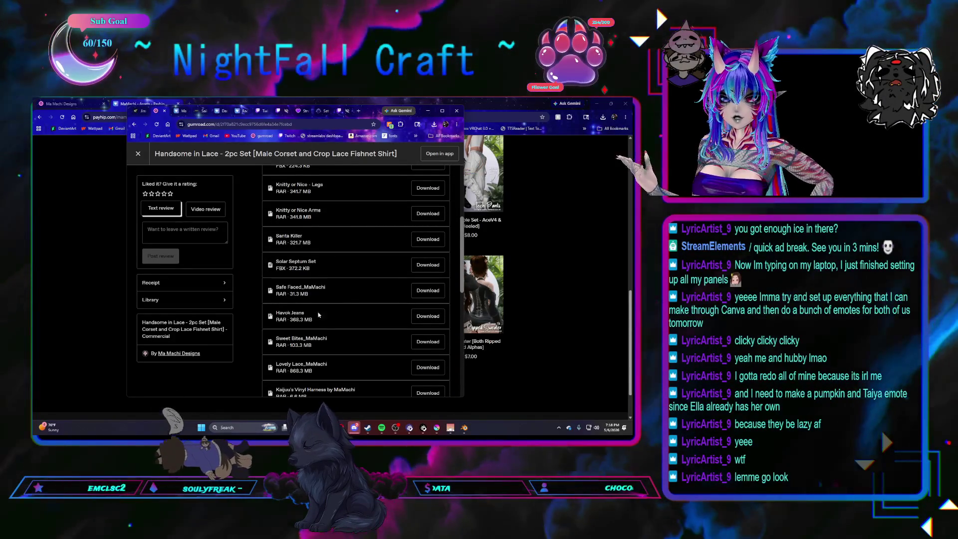
{"action": "scroll", "coordinate": [352, 299], "scroll_direction": "up", "scroll_amount": 2}
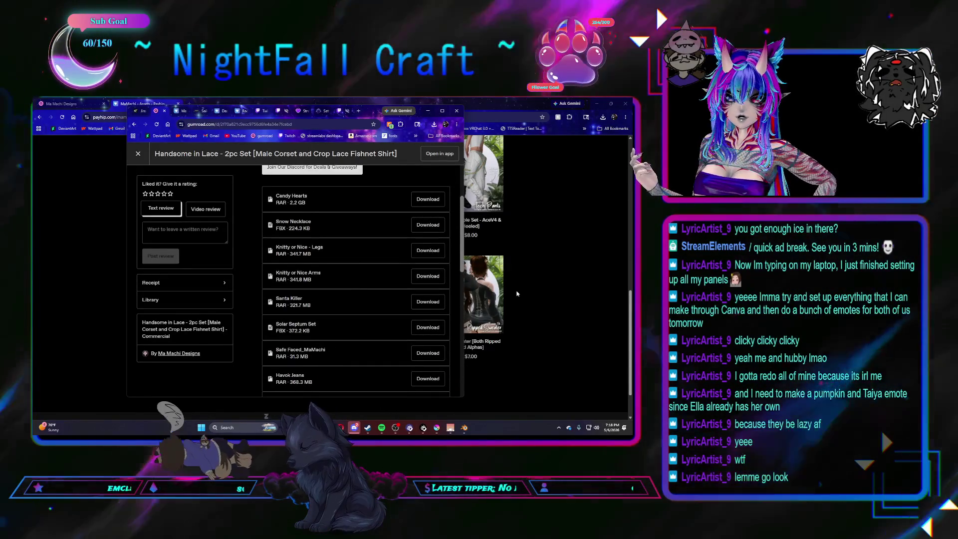
{"action": "left_click", "coordinate": [547, 294]}
{"action": "left_click", "coordinate": [315, 380]}
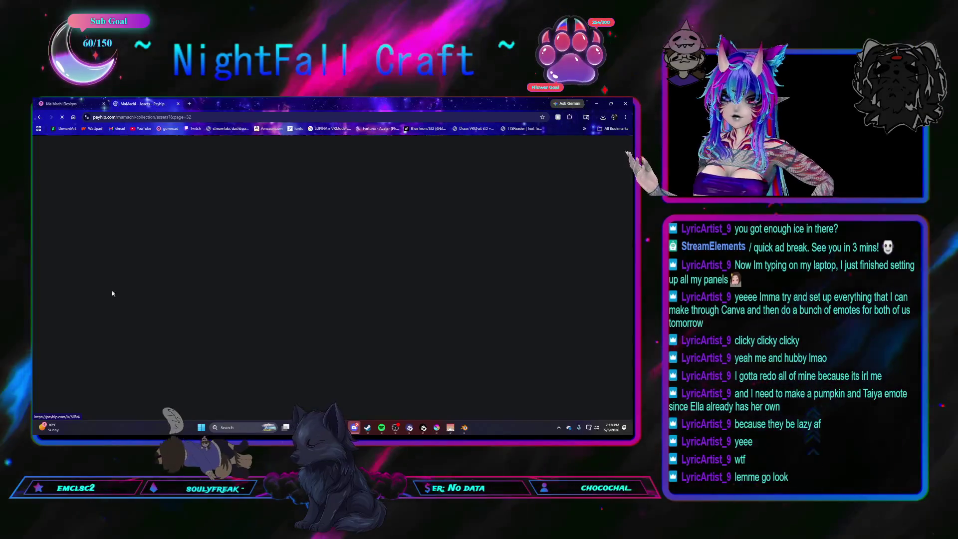
{"action": "scroll", "coordinate": [138, 297], "scroll_direction": "down", "scroll_amount": 5}
{"action": "scroll", "coordinate": [139, 299], "scroll_direction": "down", "scroll_amount": 1}
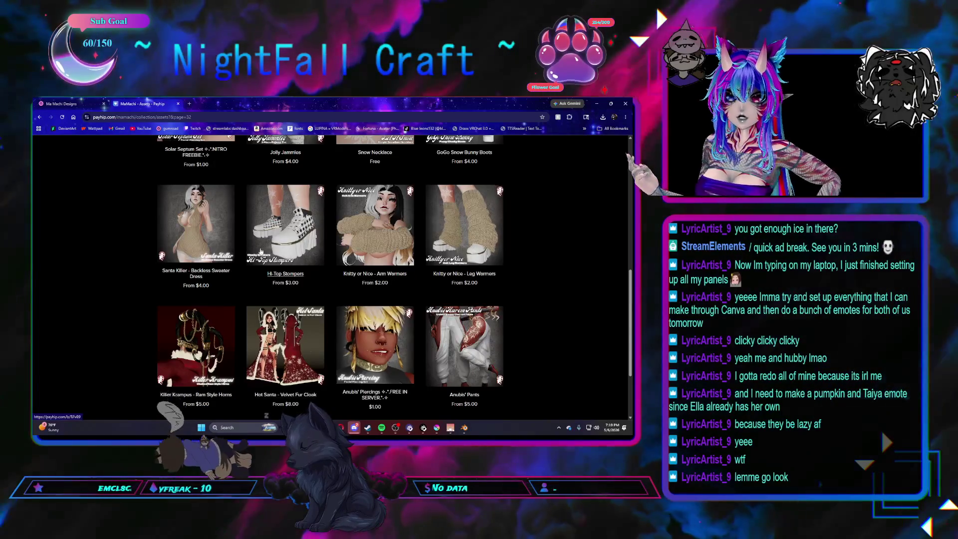
{"action": "scroll", "coordinate": [352, 238], "scroll_direction": "up", "scroll_amount": 3}
{"action": "scroll", "coordinate": [352, 239], "scroll_direction": "up", "scroll_amount": 2}
Switch to the Ma Machi Designs Gumroad page tab
{"action": "left_click", "coordinate": [75, 102]}
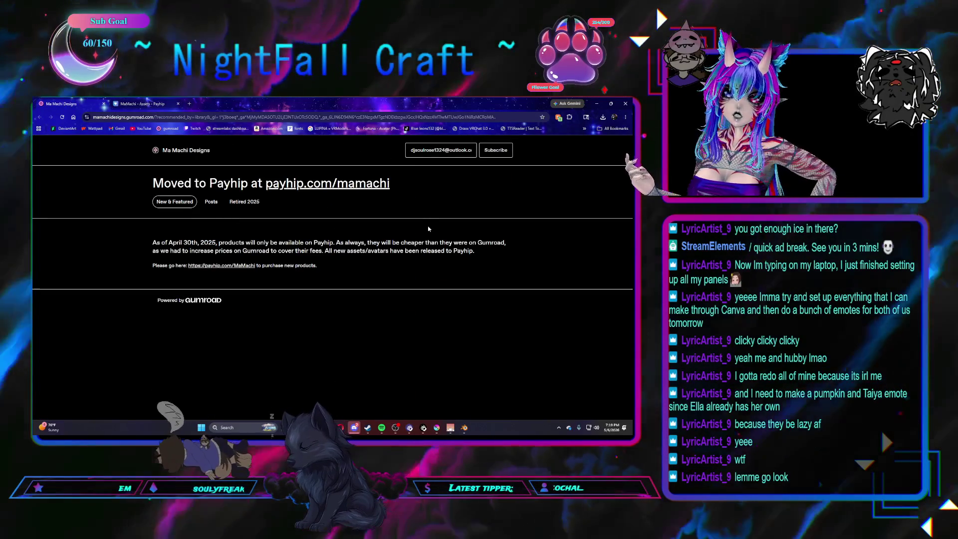
Browse the Retired 2025 products and Posts, return to New & Featured, then go to the Payhip Assets tab
{"action": "left_click", "coordinate": [244, 201]}
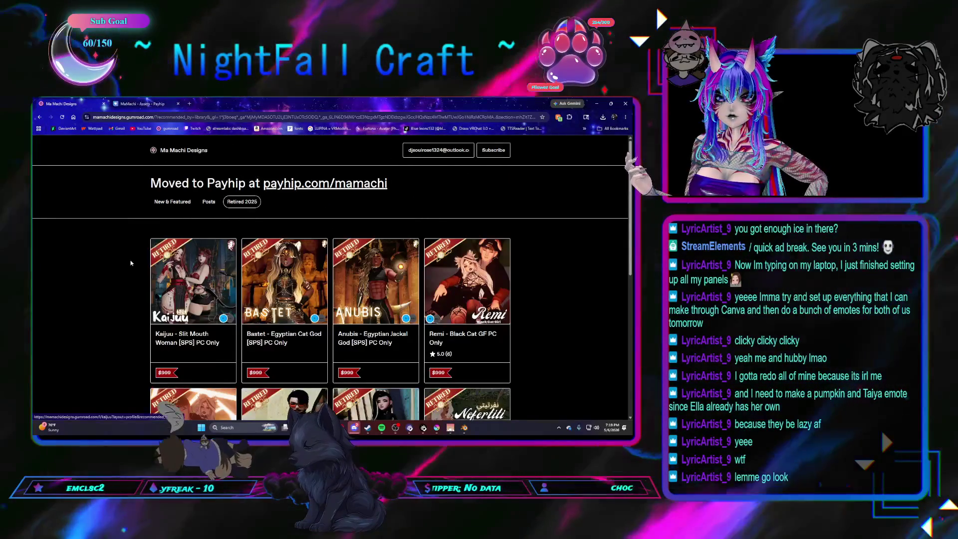
{"action": "scroll", "coordinate": [121, 261], "scroll_direction": "down", "scroll_amount": 3}
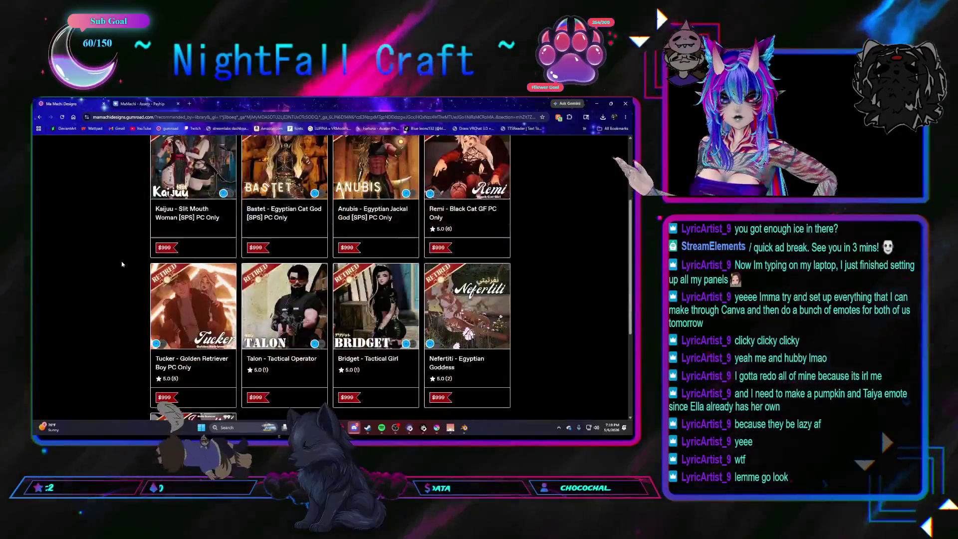
{"action": "scroll", "coordinate": [121, 261], "scroll_direction": "down", "scroll_amount": 3}
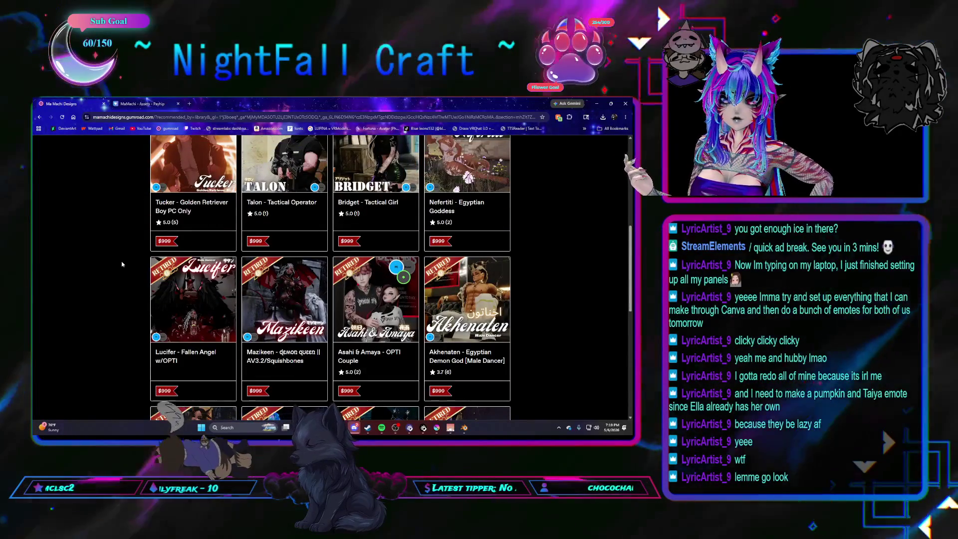
{"action": "scroll", "coordinate": [122, 261], "scroll_direction": "down", "scroll_amount": 2}
{"action": "scroll", "coordinate": [122, 261], "scroll_direction": "down", "scroll_amount": 2}
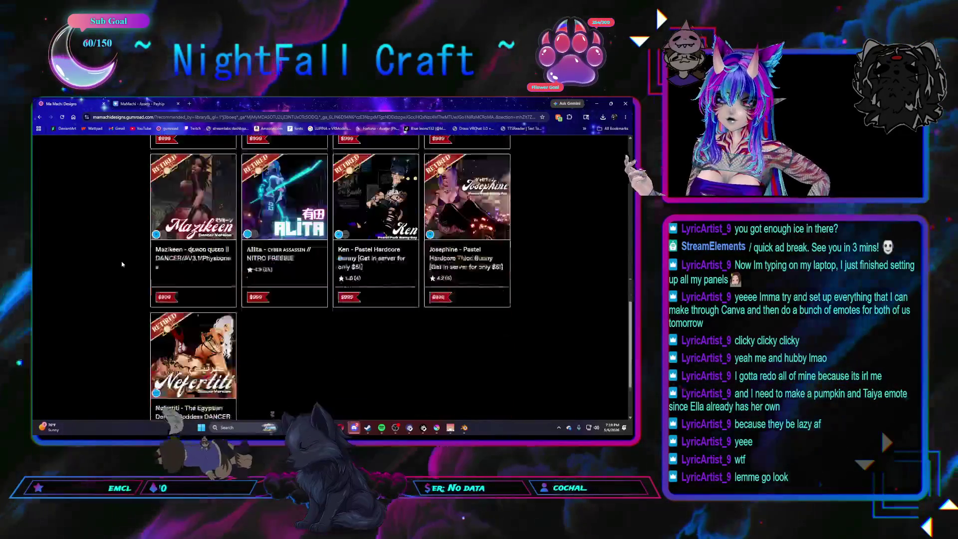
{"action": "scroll", "coordinate": [122, 261], "scroll_direction": "down", "scroll_amount": 1}
{"action": "scroll", "coordinate": [122, 261], "scroll_direction": "down", "scroll_amount": 1}
{"action": "scroll", "coordinate": [122, 261], "scroll_direction": "up", "scroll_amount": 2}
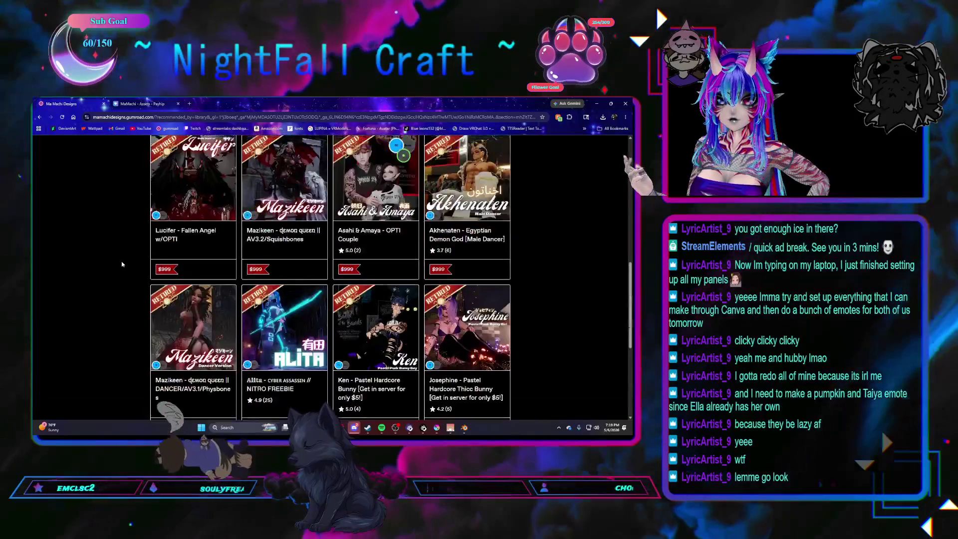
{"action": "scroll", "coordinate": [122, 261], "scroll_direction": "up", "scroll_amount": 2}
{"action": "scroll", "coordinate": [121, 261], "scroll_direction": "up", "scroll_amount": 2}
{"action": "scroll", "coordinate": [121, 261], "scroll_direction": "up", "scroll_amount": 2}
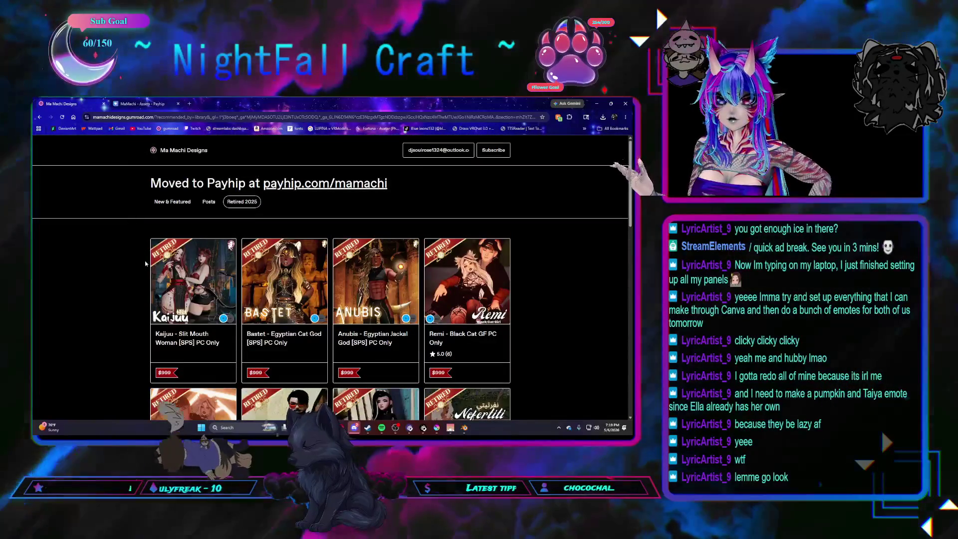
{"action": "left_click", "coordinate": [209, 202]}
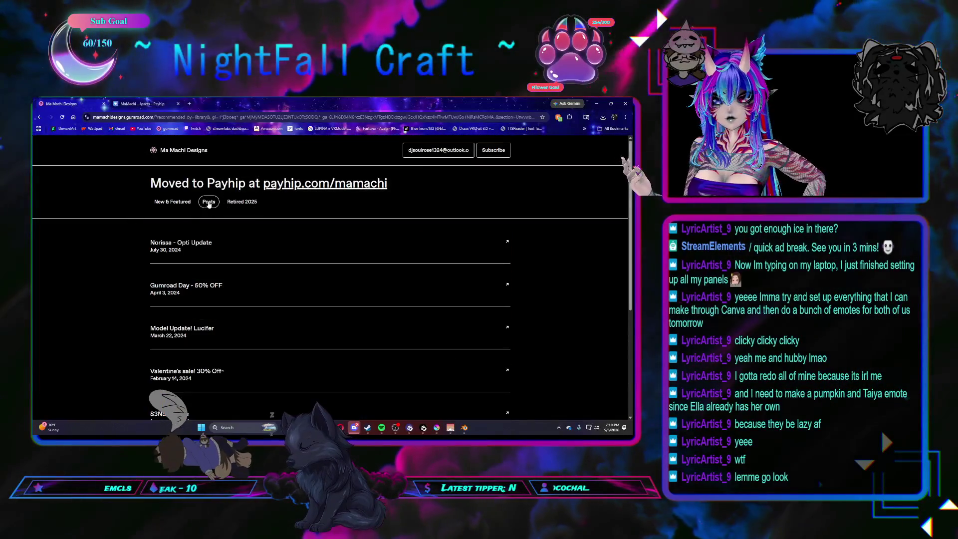
{"action": "left_click", "coordinate": [173, 204]}
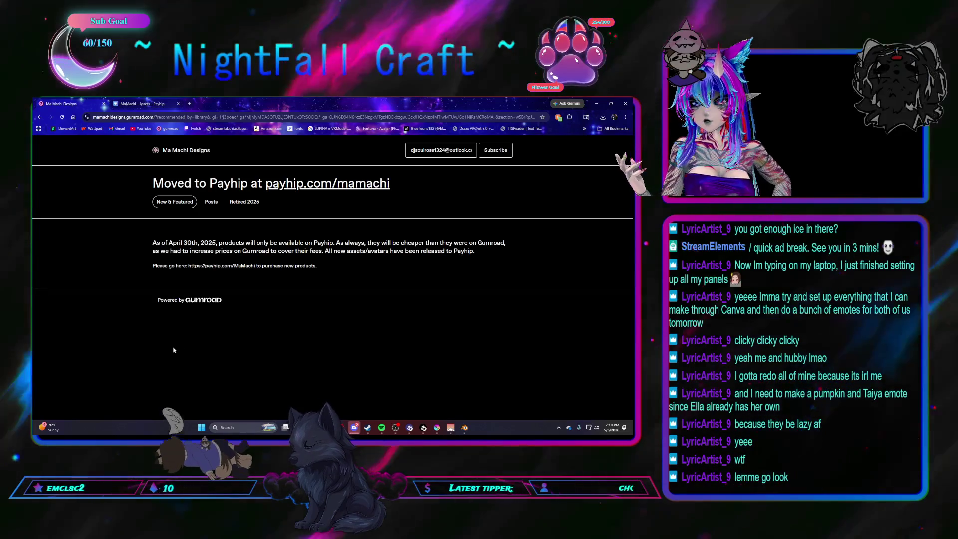
{"action": "left_click", "coordinate": [138, 103]}
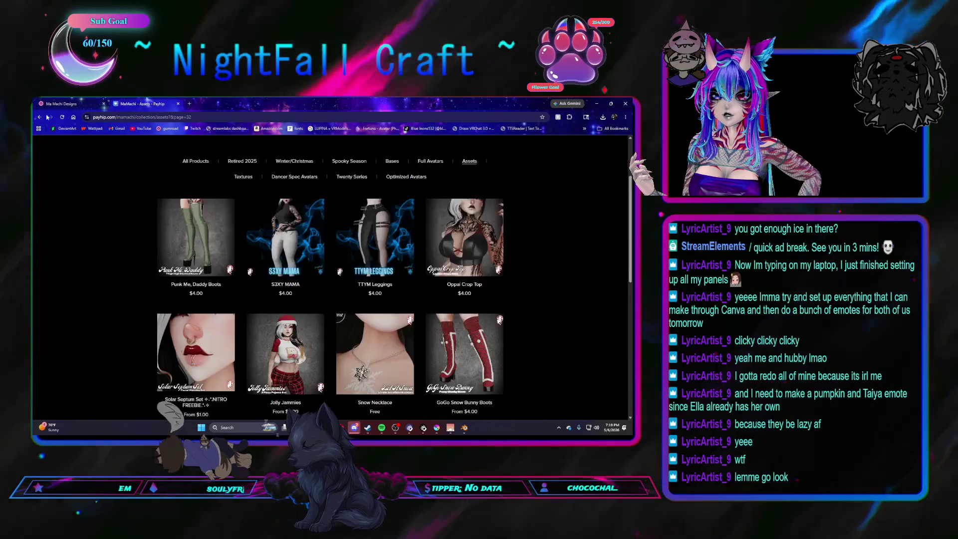
Return to the Gumroad page, glance at the download list window, and switch back to Blender
{"action": "left_click", "coordinate": [64, 104]}
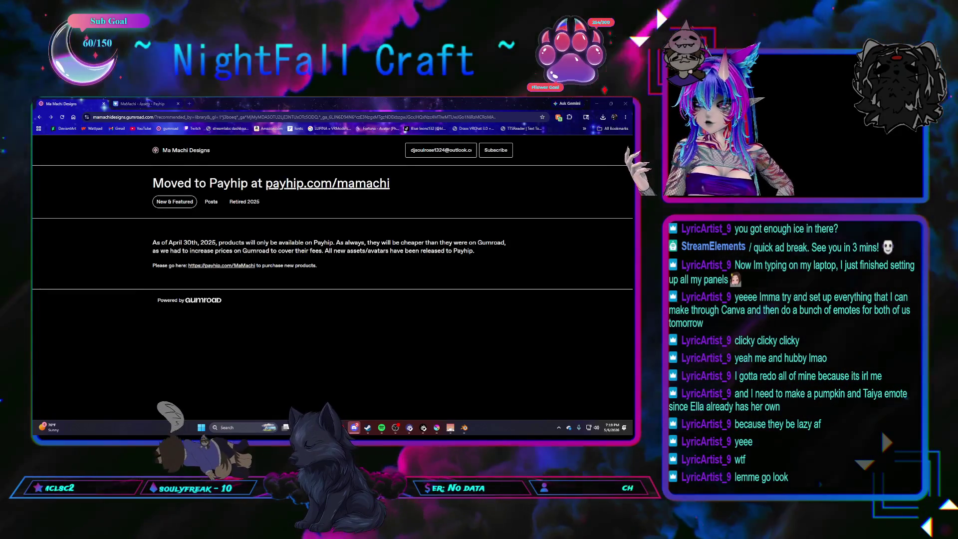
{"action": "key", "text": "alt+Tab"}
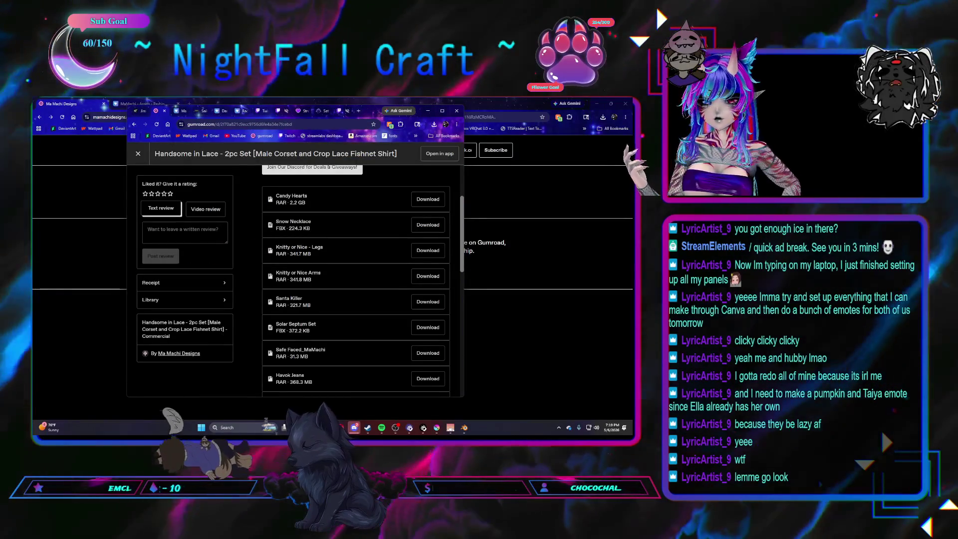
{"action": "left_click_drag", "start_coordinate": [348, 114], "coordinate": [291, 138]}
{"action": "key", "text": "alt+Tab"}
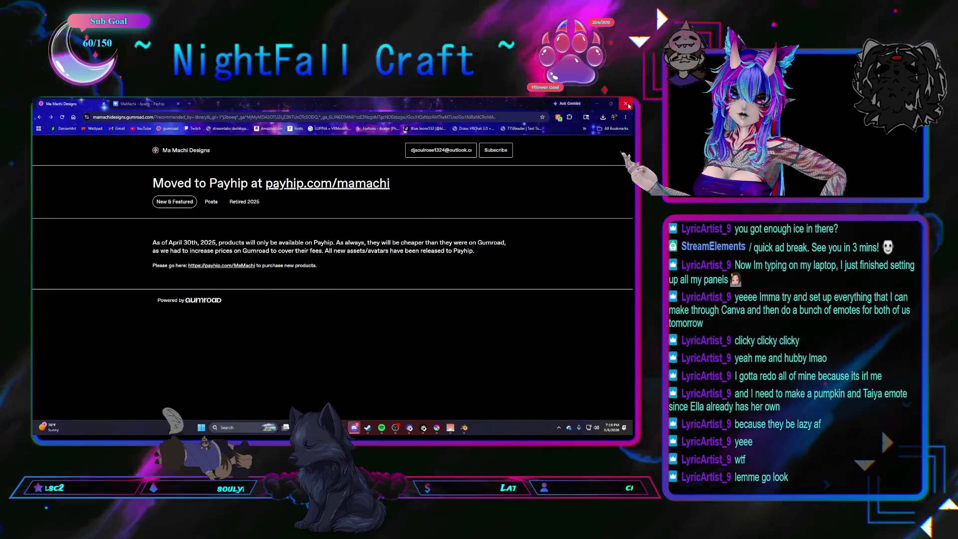
{"action": "key", "text": "alt+Tab"}
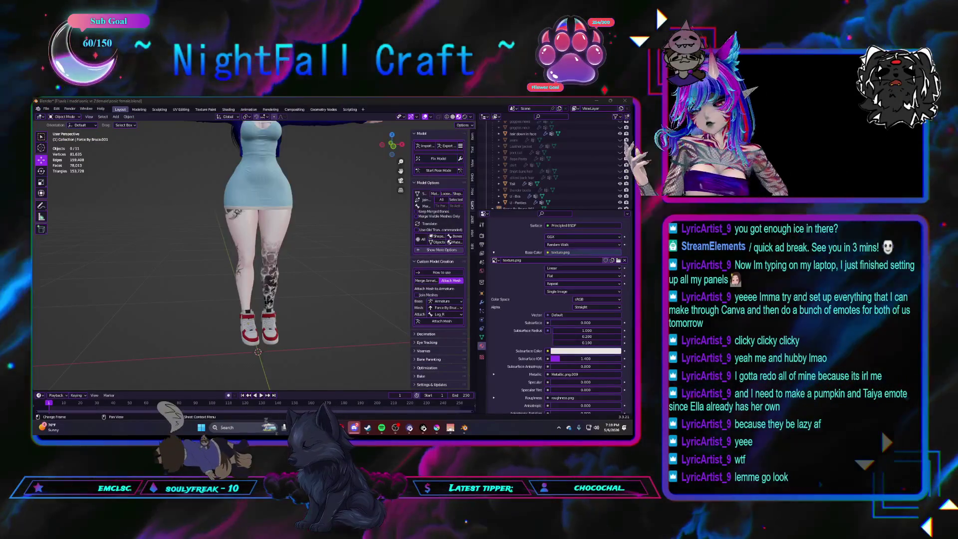
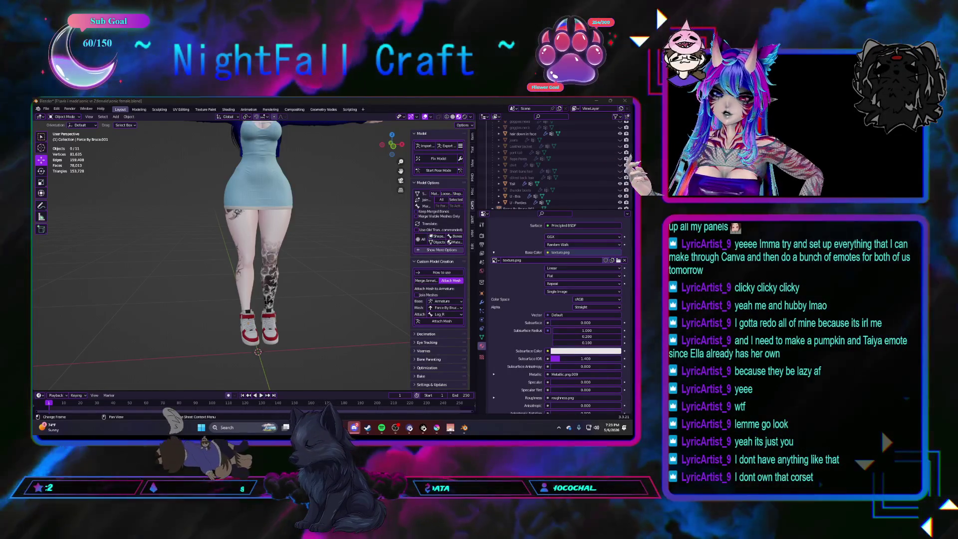
Browse the CATS model import dialog up to the female avatar folder, then dismiss it
{"action": "middle_click_drag", "start_coordinate": [275, 284], "coordinate": [280, 283]}
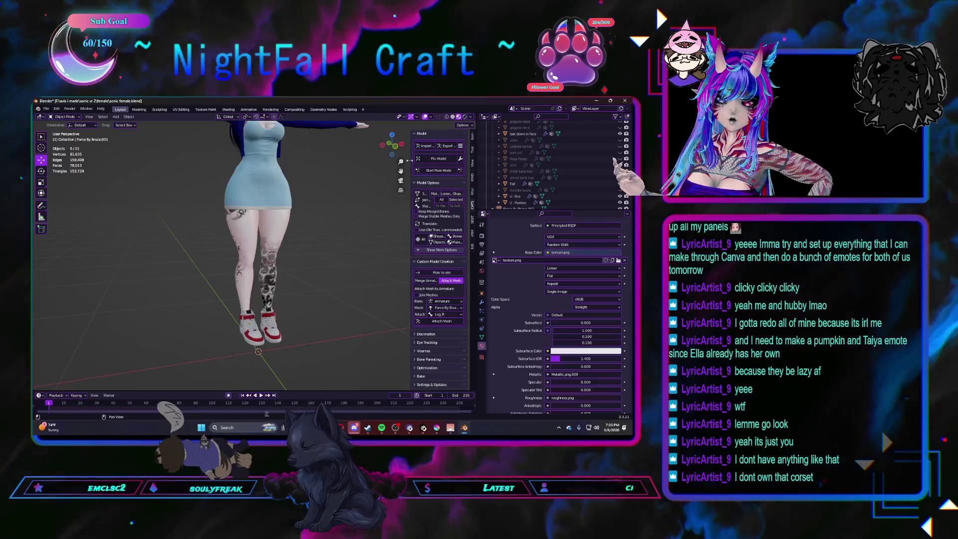
{"action": "left_click", "coordinate": [426, 147]}
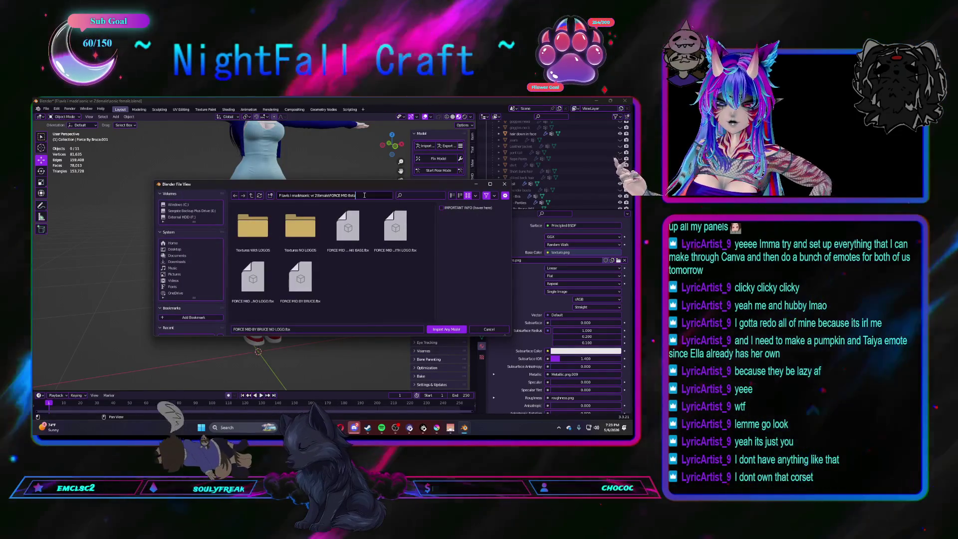
{"action": "key", "text": "BackSpace"}
{"action": "key", "text": "BackSpace"}
{"action": "key", "text": "BackSpace"}
{"action": "key", "text": "Return"}
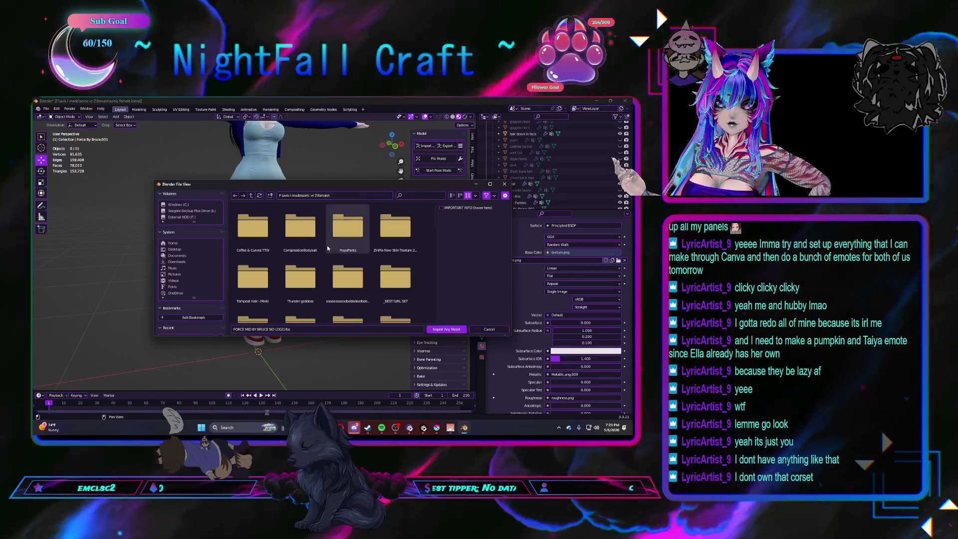
{"action": "scroll", "coordinate": [327, 245], "scroll_direction": "down", "scroll_amount": 2}
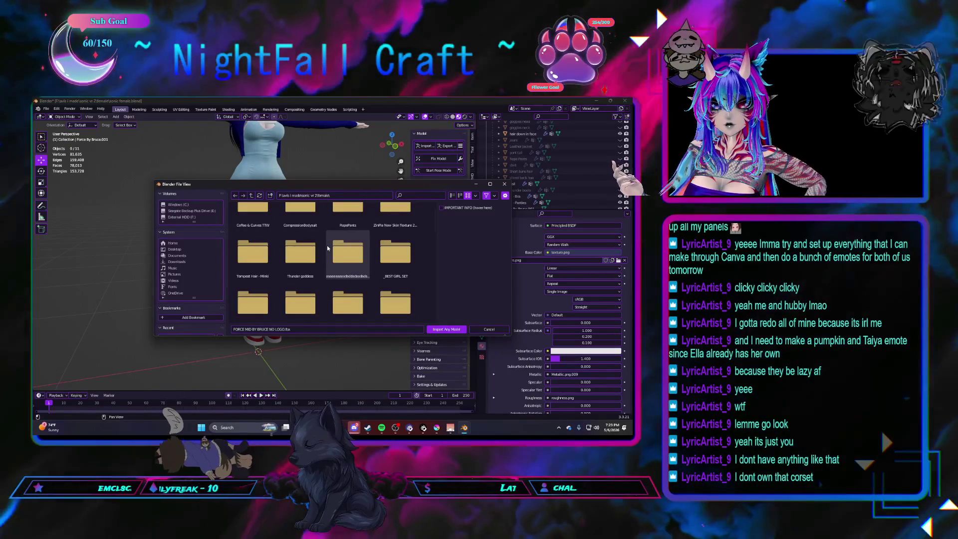
{"action": "scroll", "coordinate": [326, 247], "scroll_direction": "down", "scroll_amount": 2}
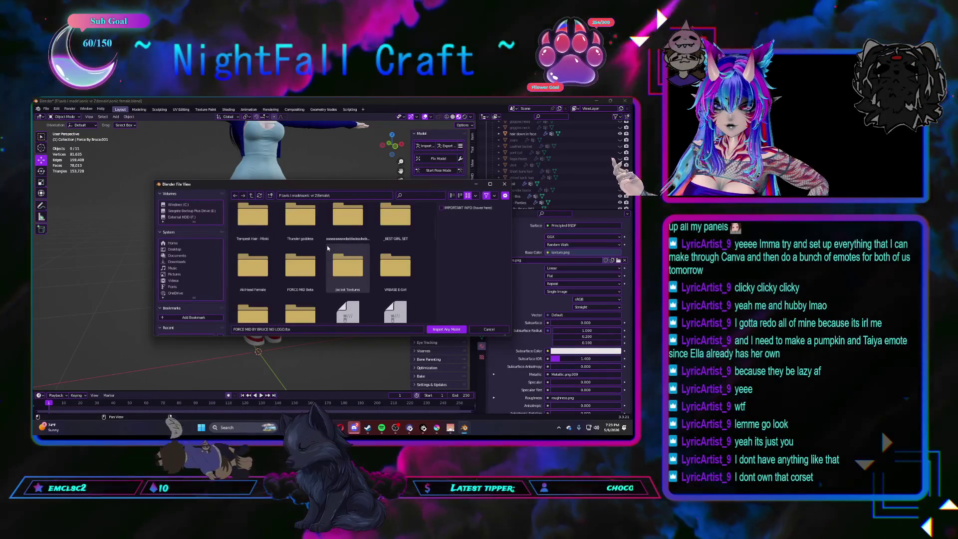
{"action": "scroll", "coordinate": [326, 245], "scroll_direction": "down", "scroll_amount": 2}
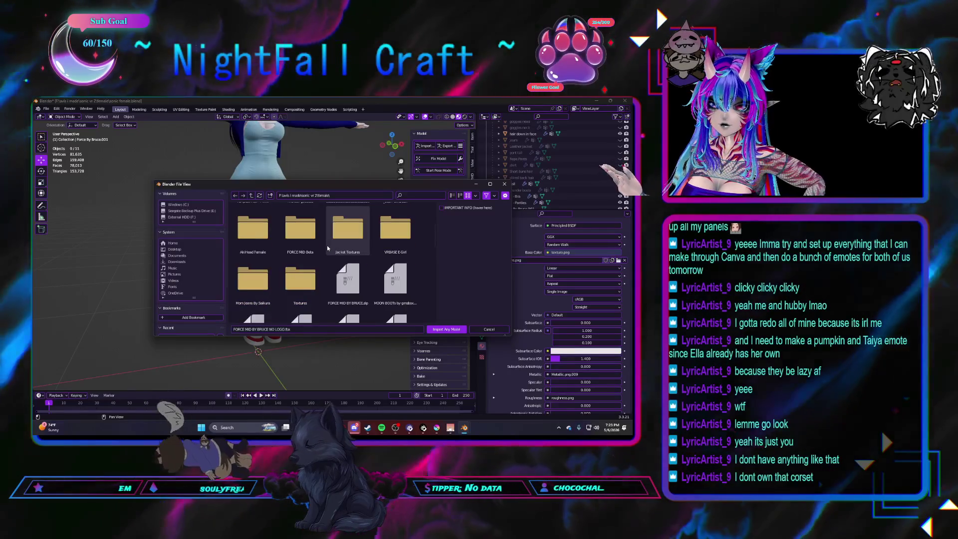
{"action": "scroll", "coordinate": [327, 245], "scroll_direction": "down", "scroll_amount": 2}
{"action": "scroll", "coordinate": [327, 244], "scroll_direction": "down", "scroll_amount": 2}
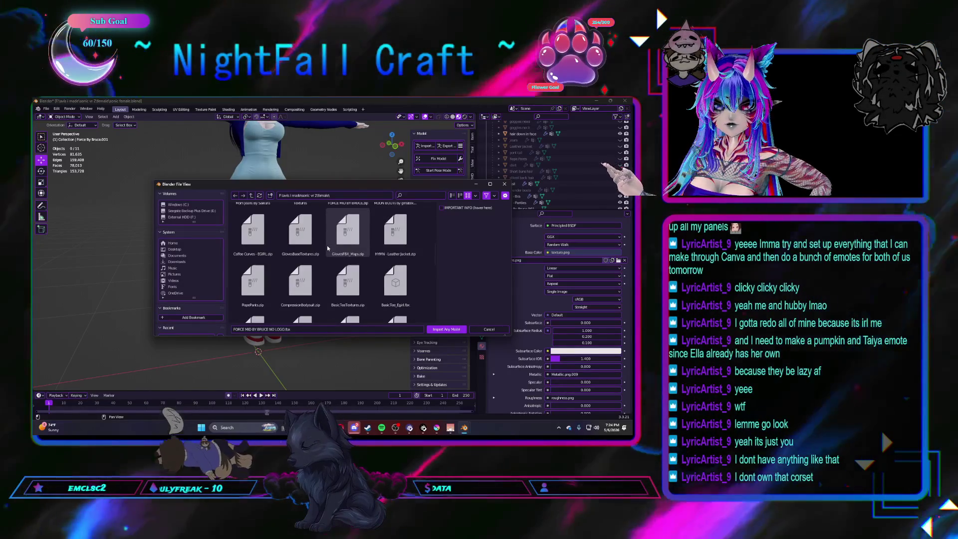
{"action": "scroll", "coordinate": [326, 248], "scroll_direction": "down", "scroll_amount": 3}
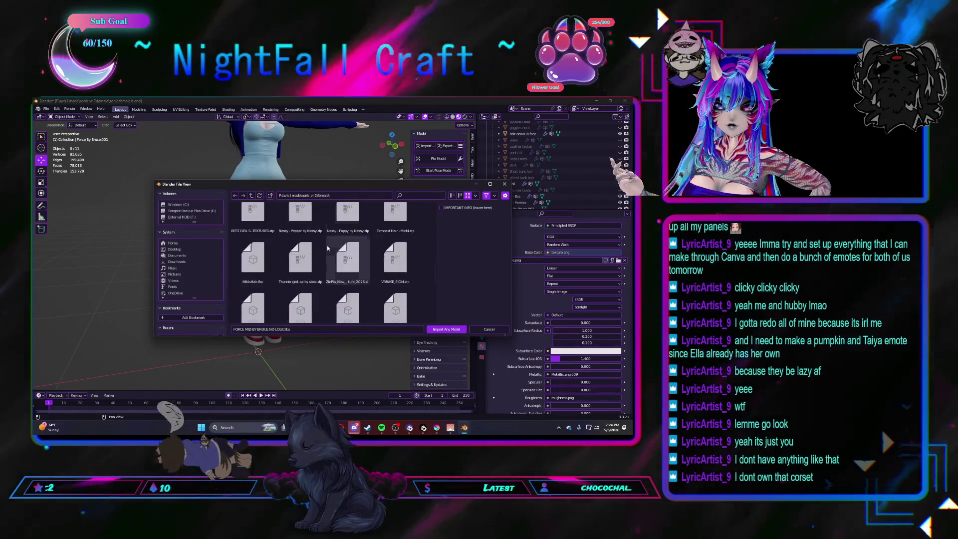
{"action": "scroll", "coordinate": [327, 247], "scroll_direction": "down", "scroll_amount": 2}
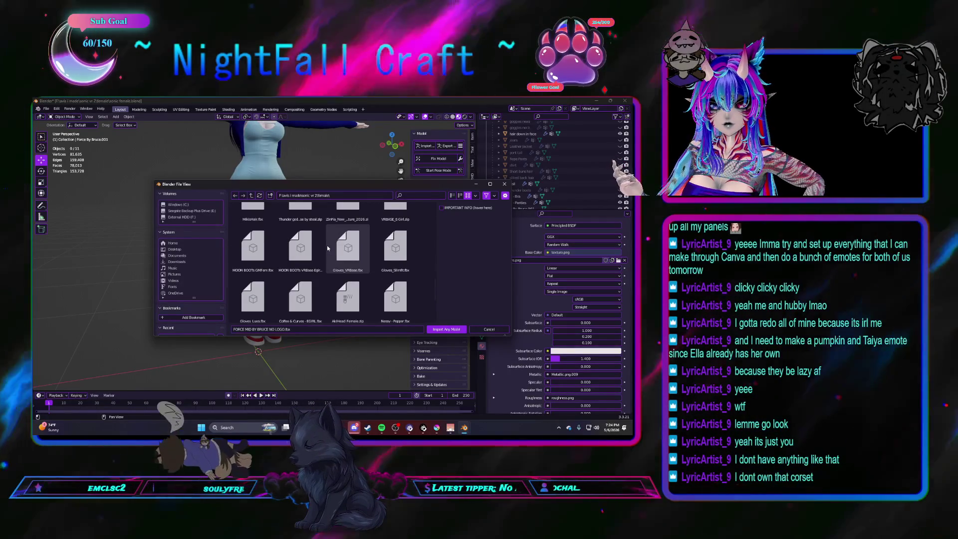
{"action": "scroll", "coordinate": [326, 247], "scroll_direction": "down", "scroll_amount": 2}
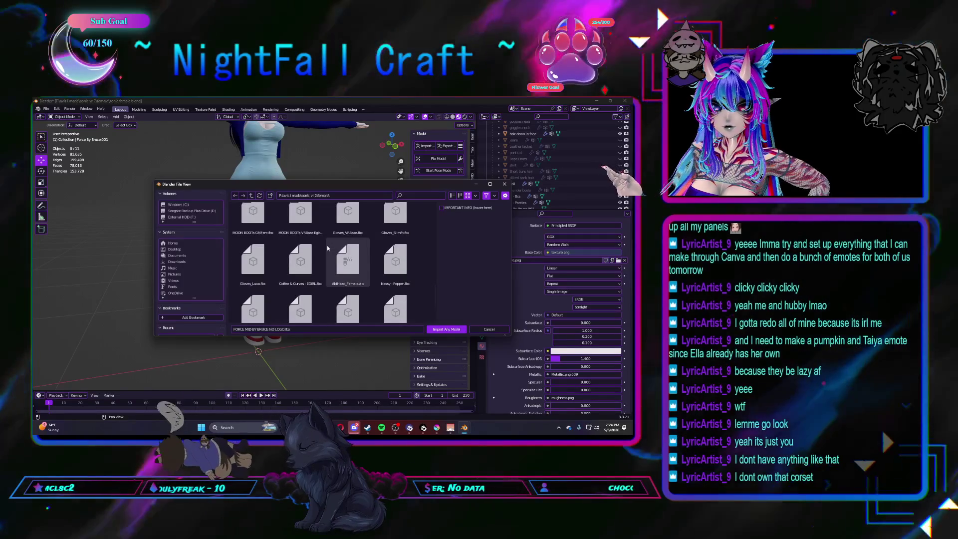
{"action": "scroll", "coordinate": [327, 246], "scroll_direction": "down", "scroll_amount": 1}
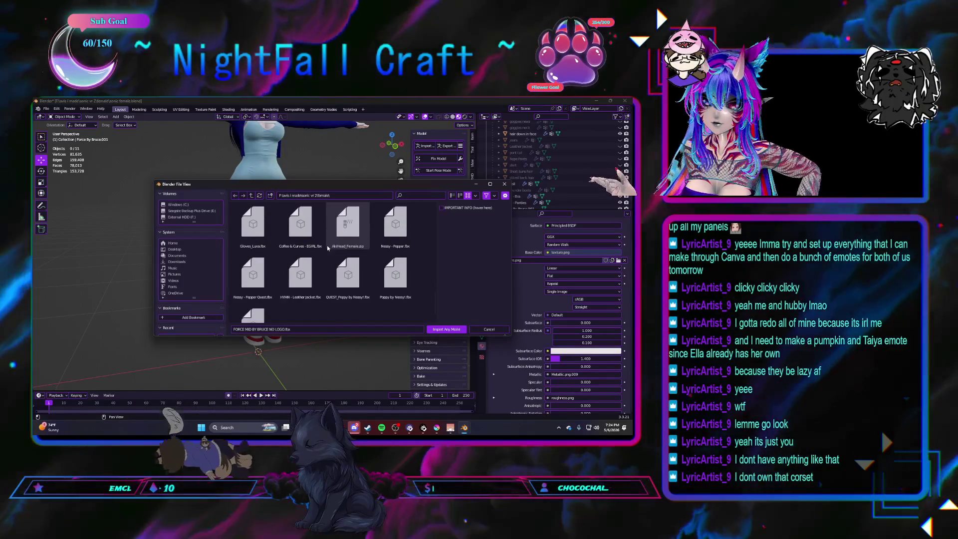
{"action": "scroll", "coordinate": [327, 247], "scroll_direction": "down", "scroll_amount": 1}
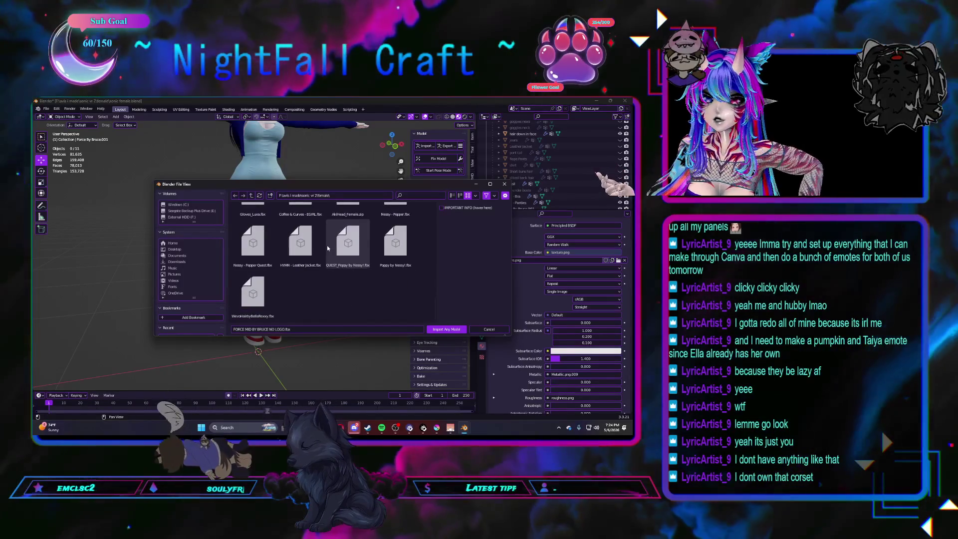
{"action": "left_click", "coordinate": [505, 184]}
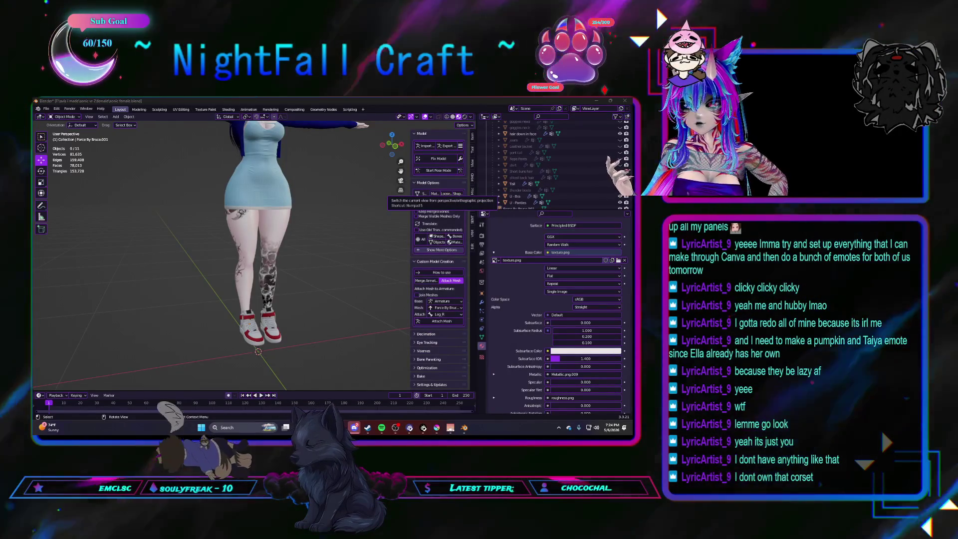
Switch to File Explorer and open the Knitty or Nice - Legs .rar archive
{"action": "key", "text": "alt+Tab"}
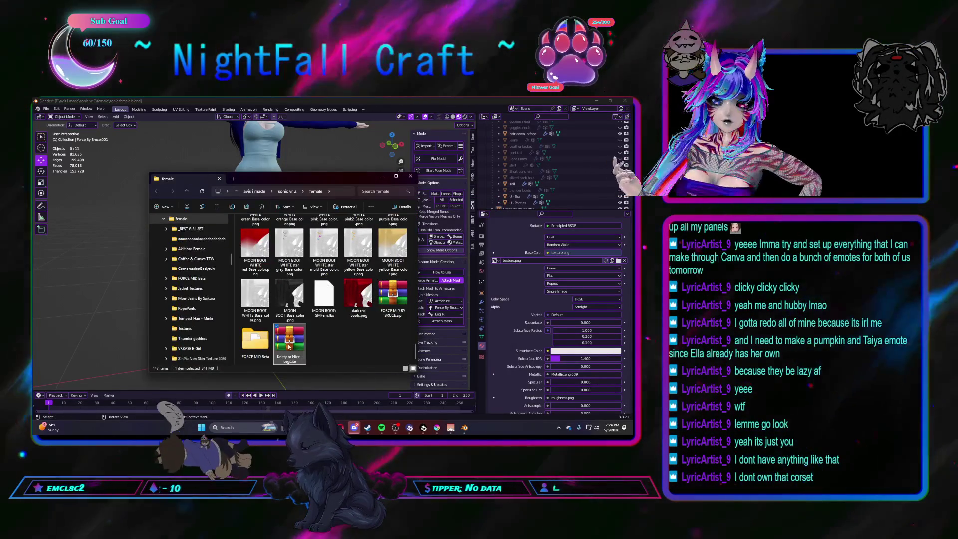
{"action": "double_click", "coordinate": [305, 345]}
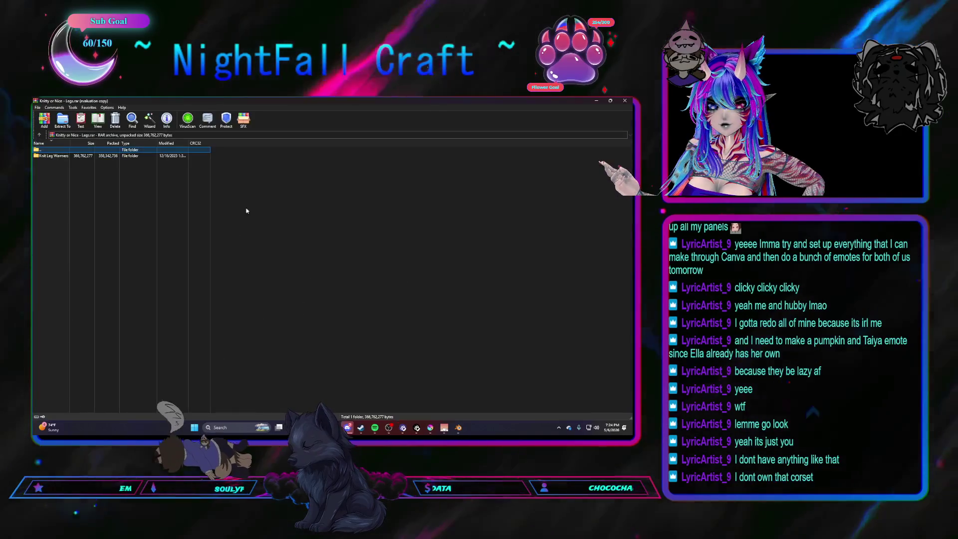
Extract the archive into F:\avis i made\sonic vr 2\female
{"action": "left_click", "coordinate": [63, 120]}
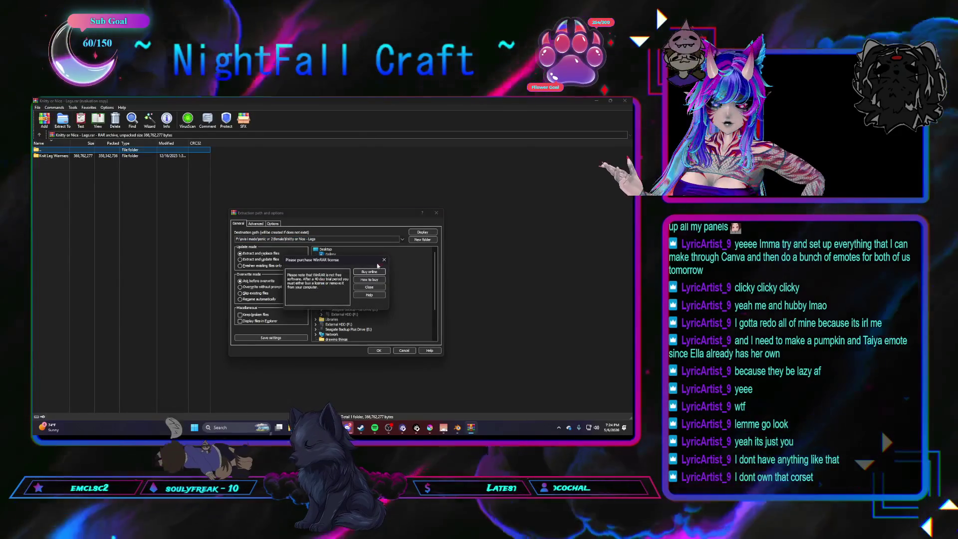
{"action": "double_click", "coordinate": [338, 324]}
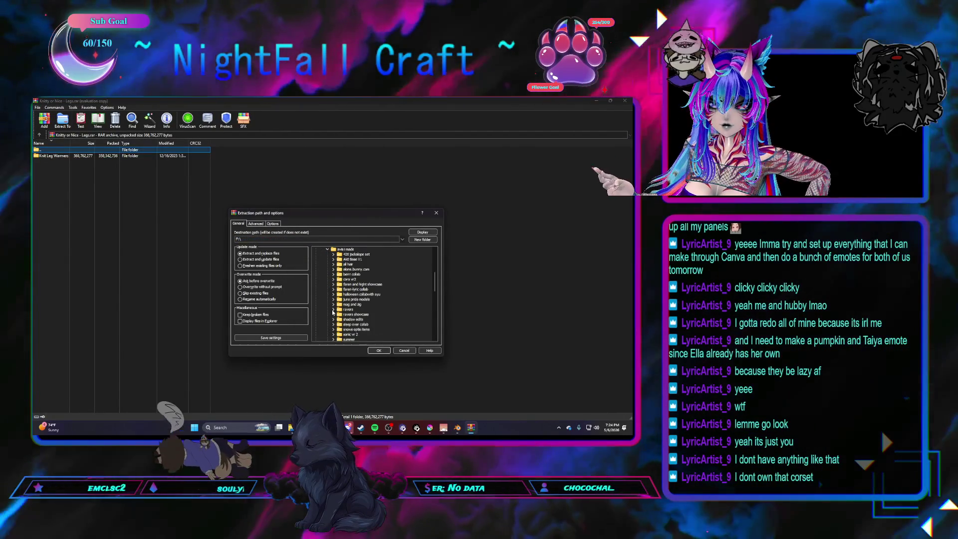
{"action": "scroll", "coordinate": [333, 313], "scroll_direction": "down", "scroll_amount": 1}
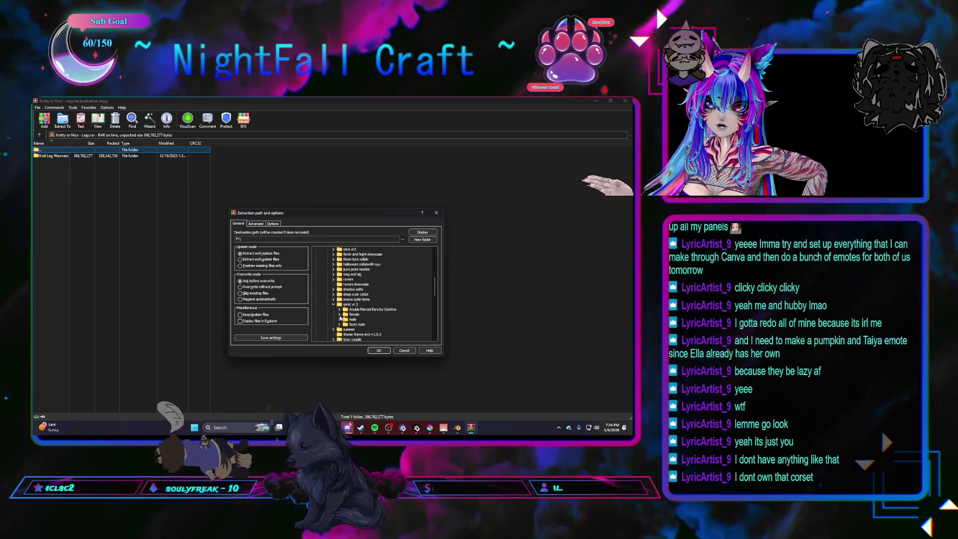
{"action": "left_click", "coordinate": [354, 314]}
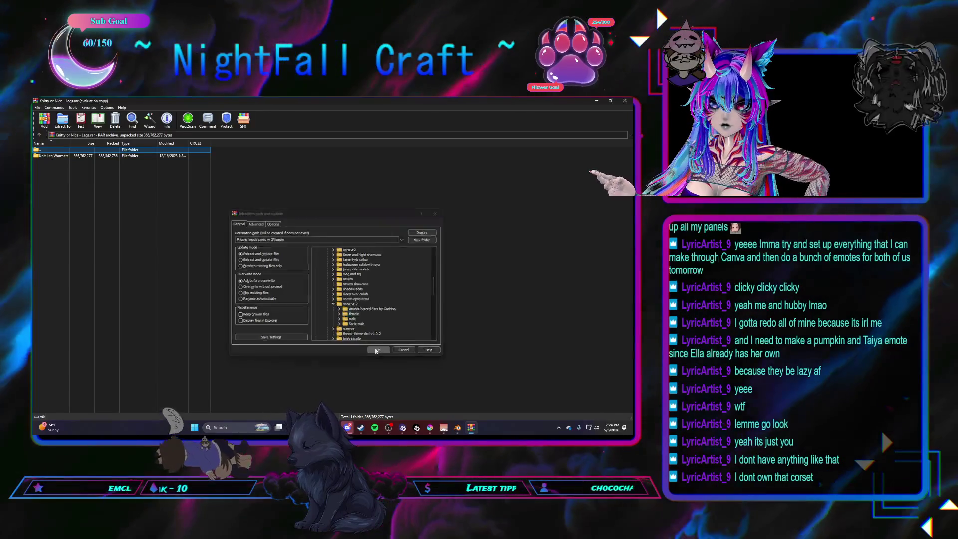
{"action": "key", "text": "Return"}
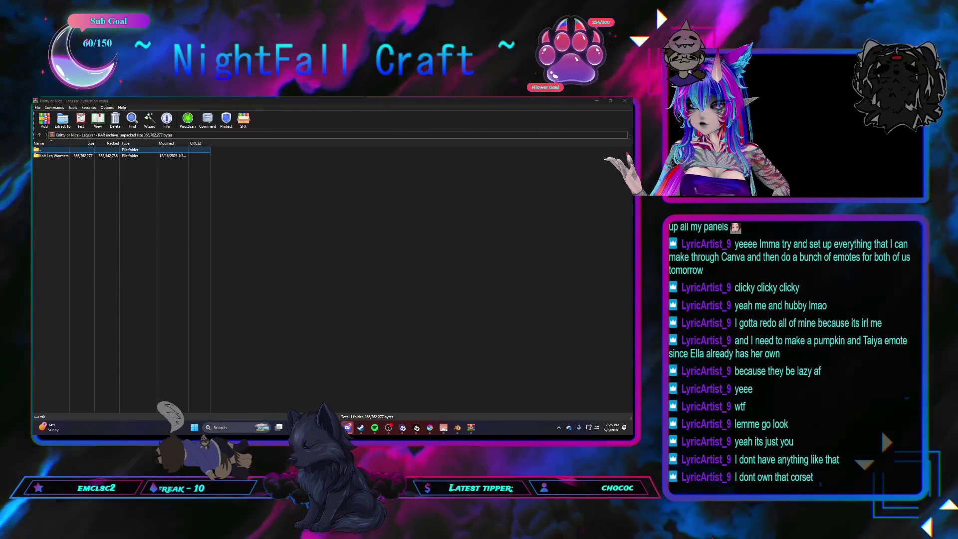
Close WinRAR and reopen the CATS model import browser in Blender
{"action": "left_click", "coordinate": [622, 102]}
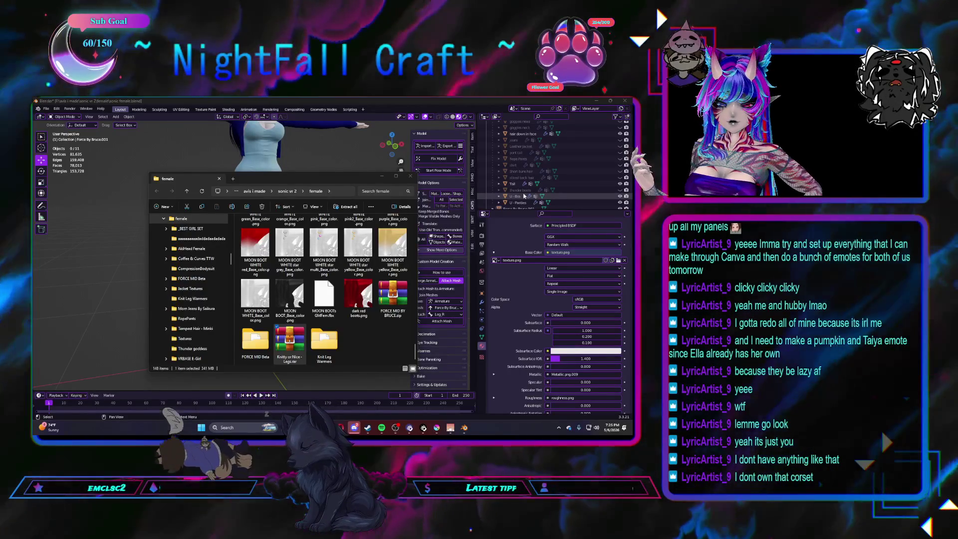
{"action": "left_click", "coordinate": [381, 177]}
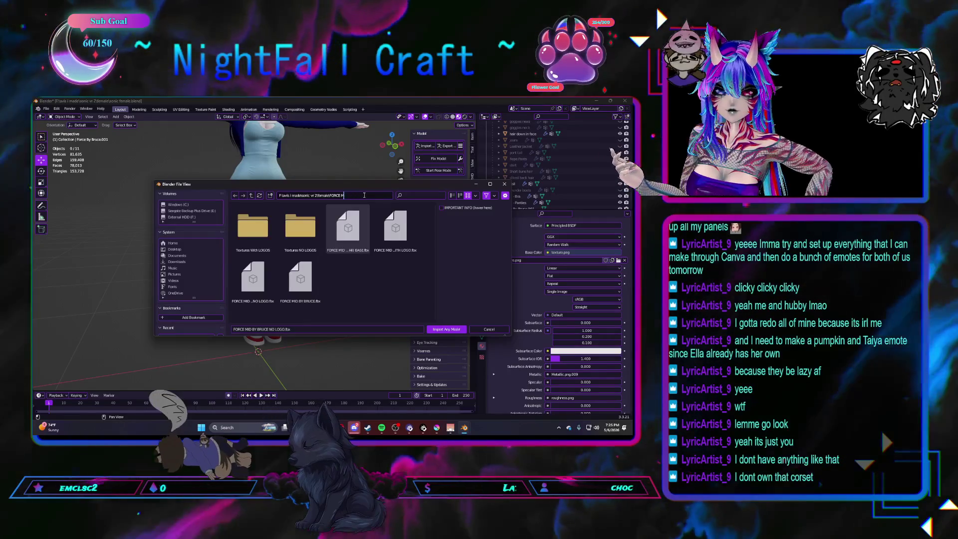
Navigate into the Knit Leg Warmers folder and import the leg-warmer model into the scene
{"action": "key", "text": "BackSpace"}
{"action": "key", "text": "Return"}
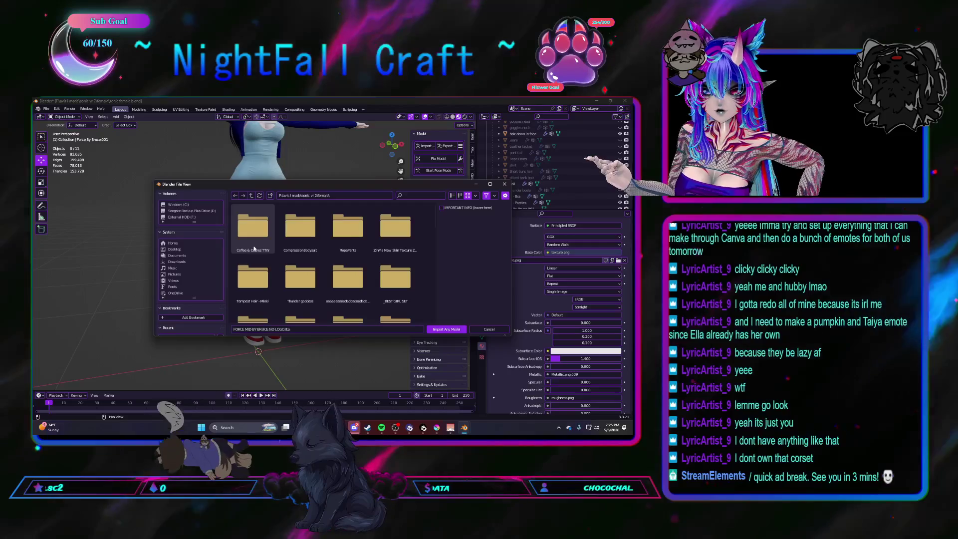
{"action": "scroll", "coordinate": [255, 250], "scroll_direction": "down", "scroll_amount": 2}
{"action": "scroll", "coordinate": [254, 248], "scroll_direction": "down", "scroll_amount": 3}
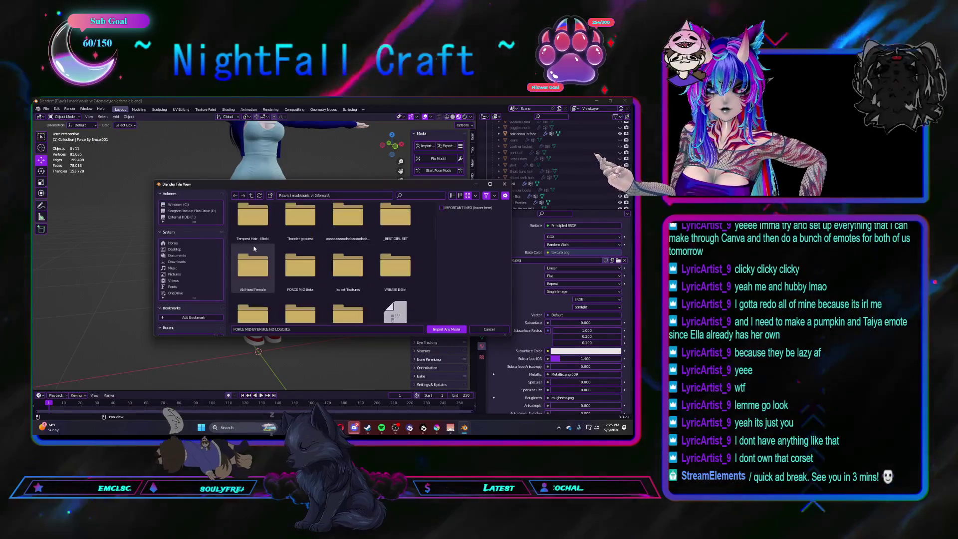
{"action": "scroll", "coordinate": [255, 249], "scroll_direction": "down", "scroll_amount": 3}
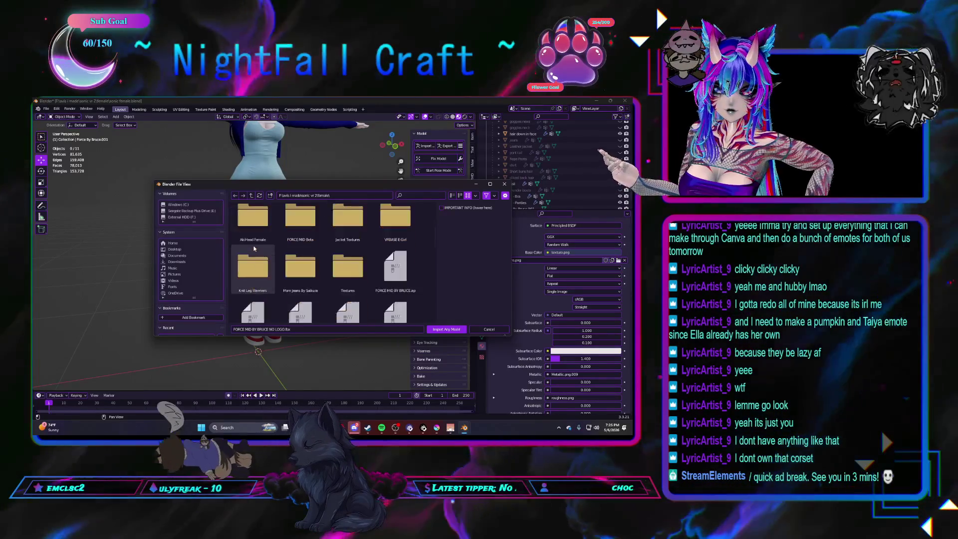
{"action": "double_click", "coordinate": [253, 266]}
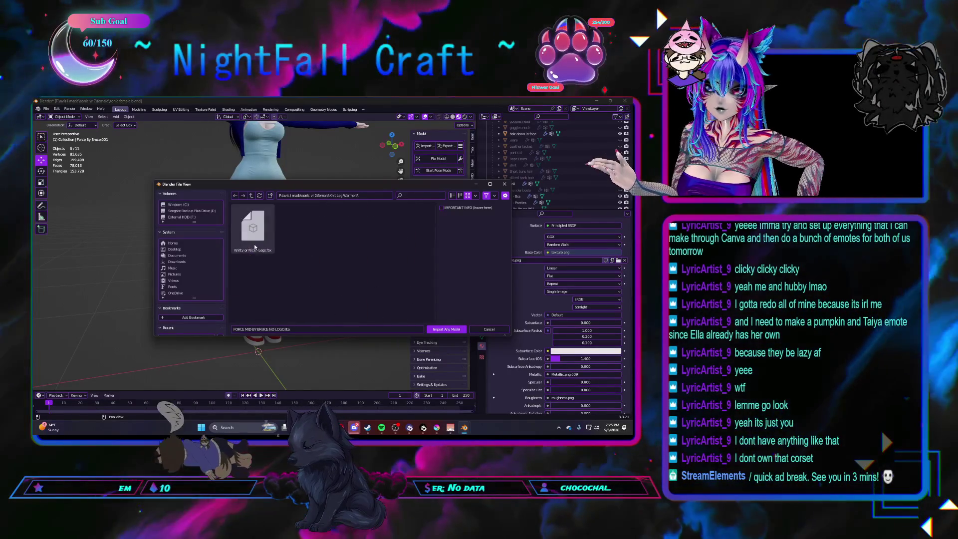
{"action": "left_click", "coordinate": [449, 329]}
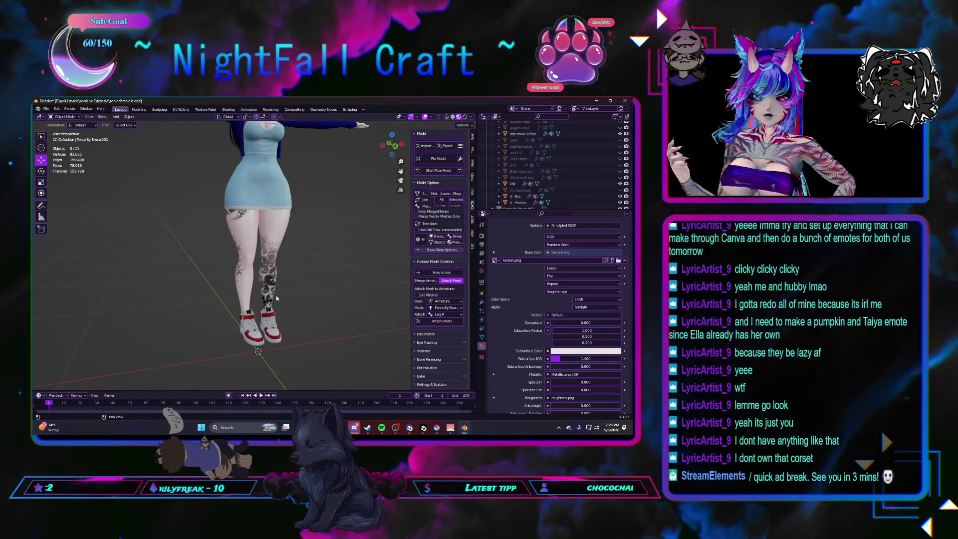
Unhide the leg warmers and armature, then delete all of that armature's bones in Edit Mode
{"action": "key", "text": "alt+h"}
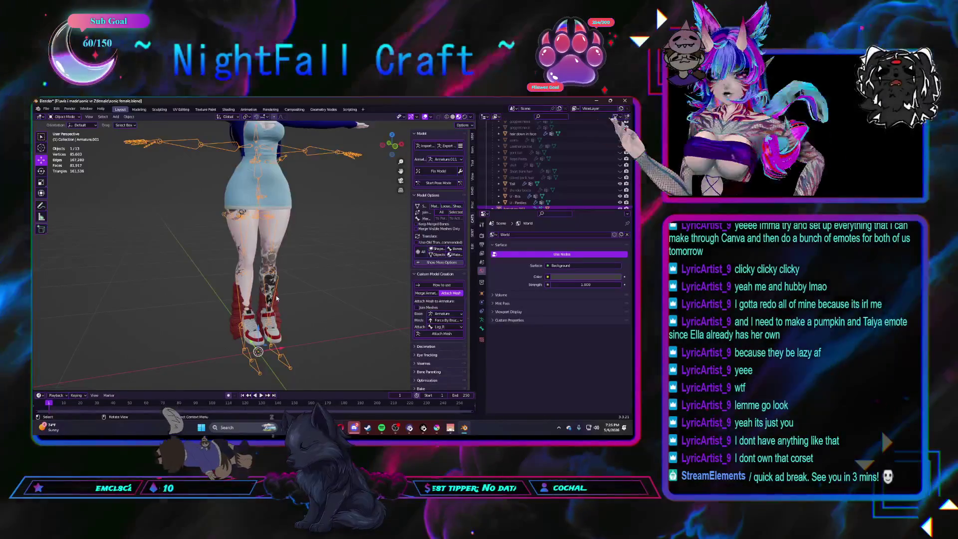
{"action": "mouse_move", "coordinate": [276, 298]}
{"action": "middle_mouse_down"}
{"action": "mouse_move", "coordinate": [283, 285]}
{"action": "mouse_move", "coordinate": [287, 306]}
{"action": "mouse_move", "coordinate": [335, 262]}
{"action": "middle_mouse_up"}
{"action": "key", "text": "Tab"}
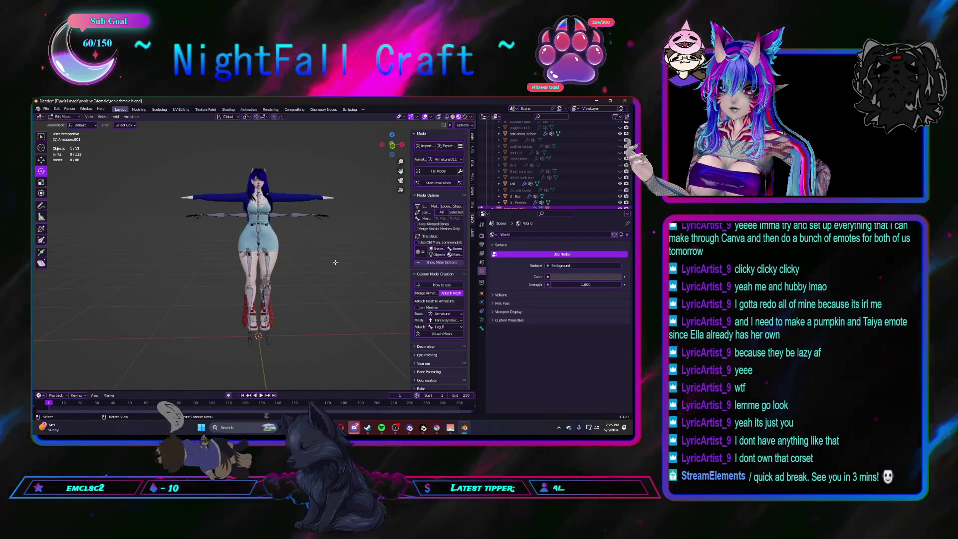
{"action": "left_click_drag", "start_coordinate": [156, 169], "coordinate": [359, 282]}
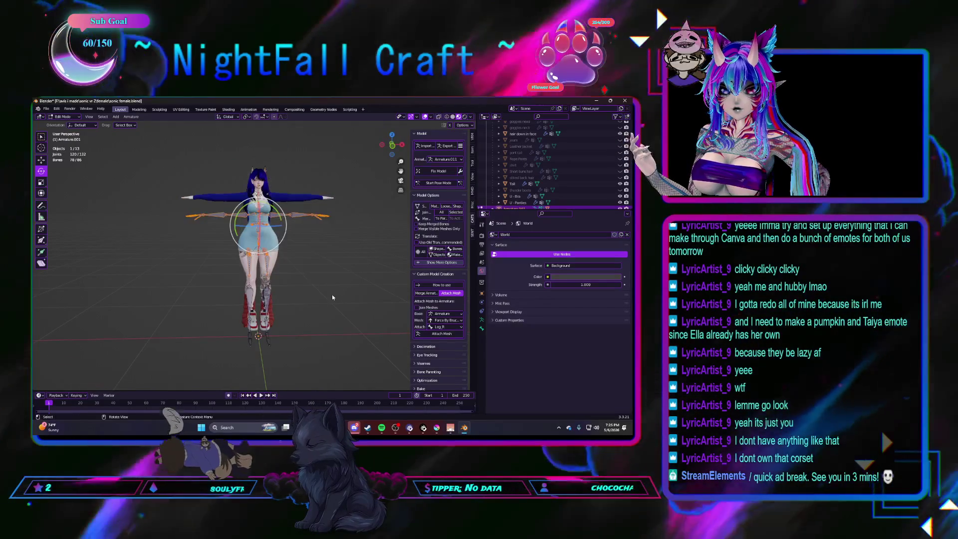
{"action": "right_click", "coordinate": [332, 295]}
{"action": "left_click", "coordinate": [331, 296]}
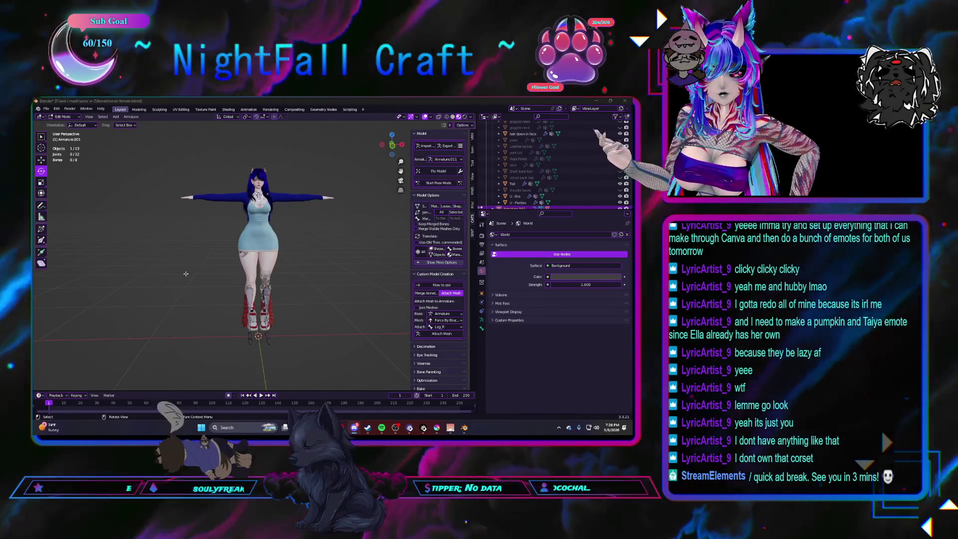
{"action": "middle_click_drag", "start_coordinate": [193, 283], "coordinate": [277, 274]}
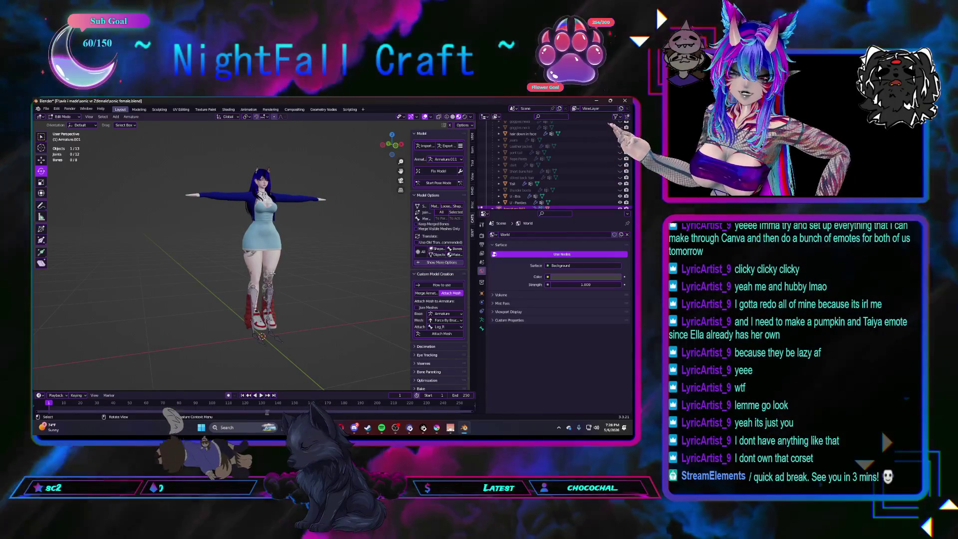
{"action": "key", "text": "alt+Tab"}
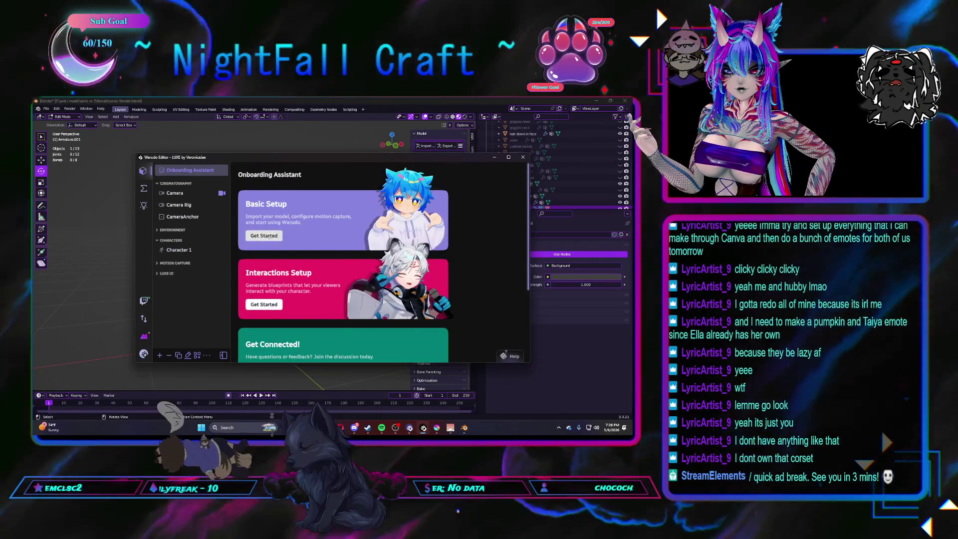
{"action": "left_click", "coordinate": [264, 236]}
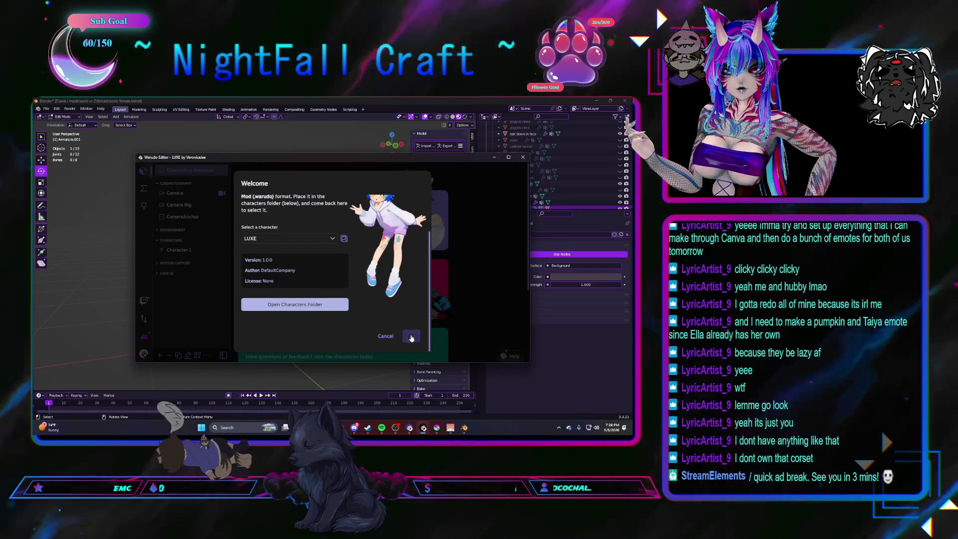
{"action": "left_click", "coordinate": [411, 336]}
{"action": "left_click", "coordinate": [414, 320]}
{"action": "left_click", "coordinate": [358, 279]}
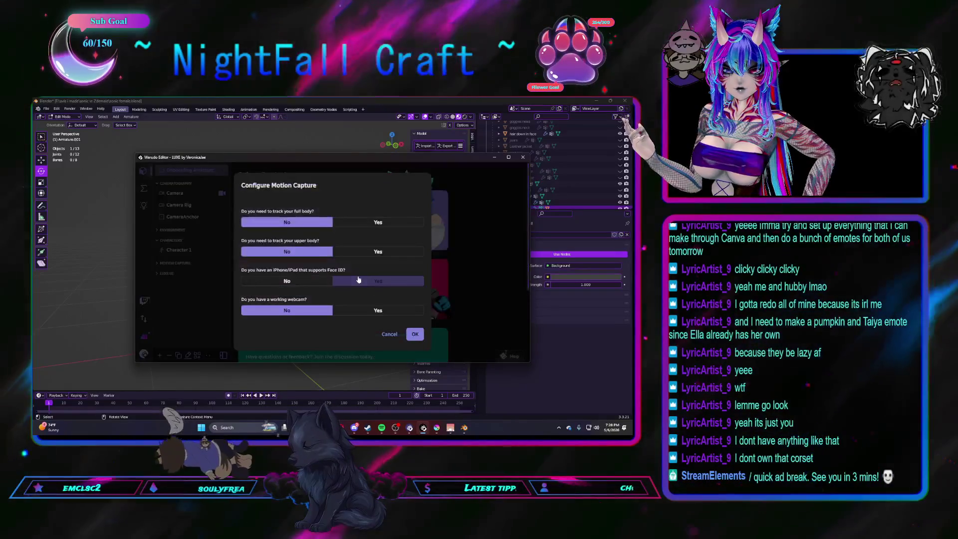
{"action": "left_click", "coordinate": [414, 334]}
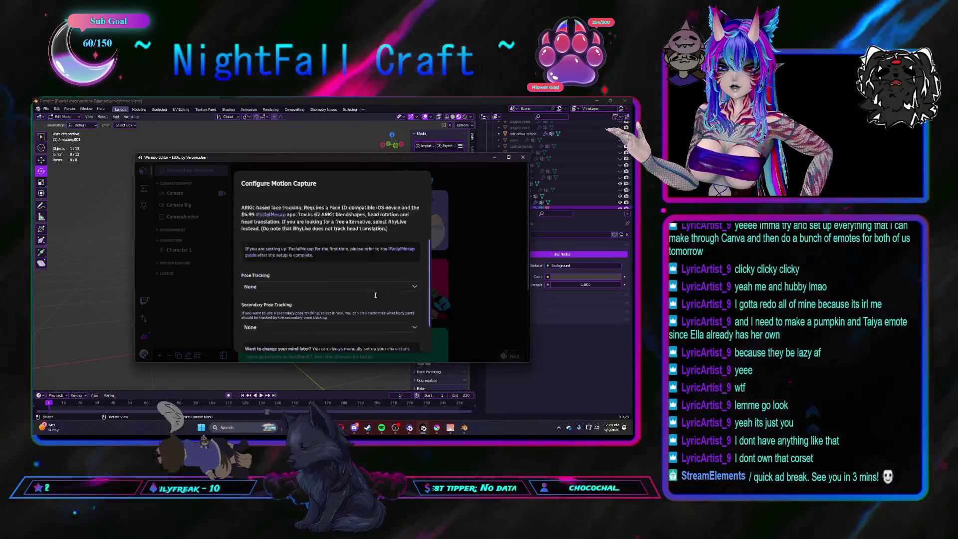
{"action": "left_click", "coordinate": [410, 336]}
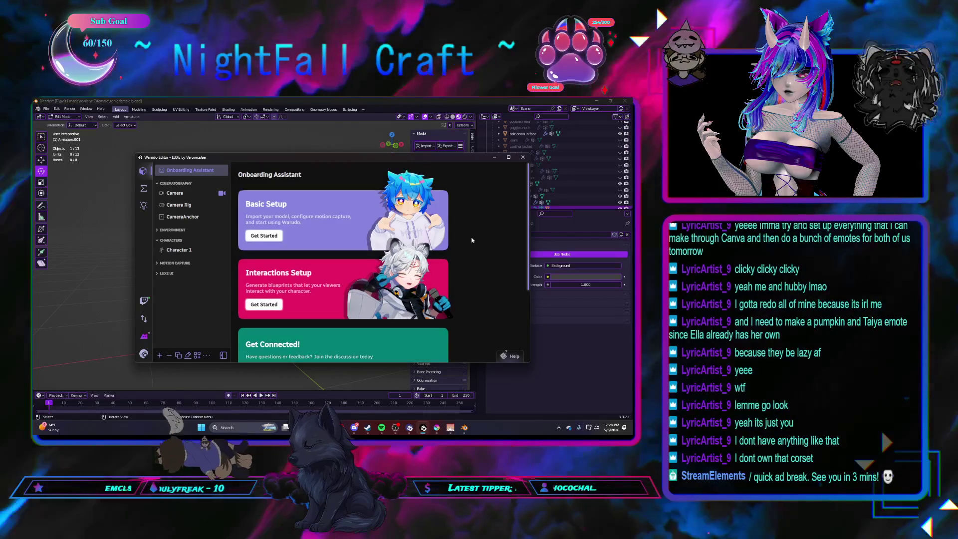
{"action": "left_click", "coordinate": [491, 156]}
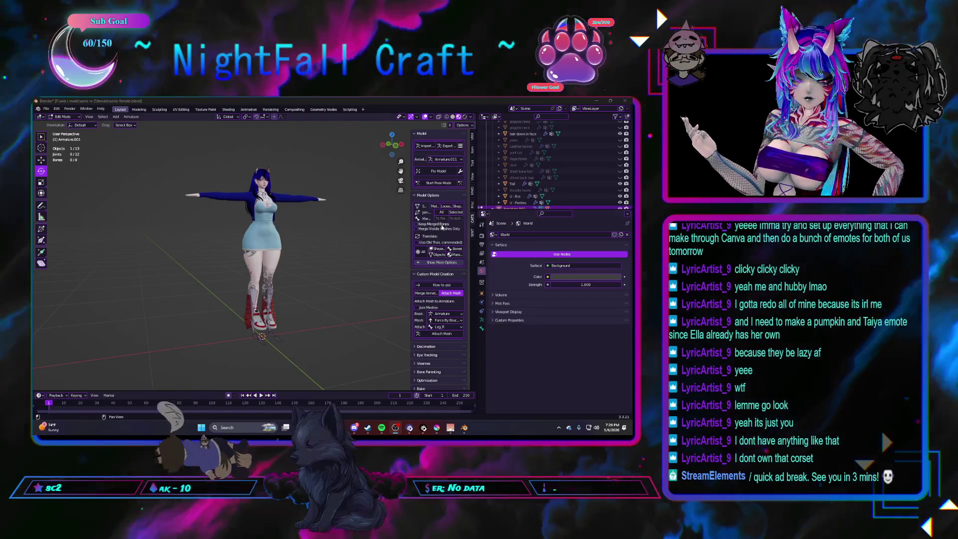
{"action": "middle_click_drag", "start_coordinate": [348, 259], "coordinate": [58, 215]}
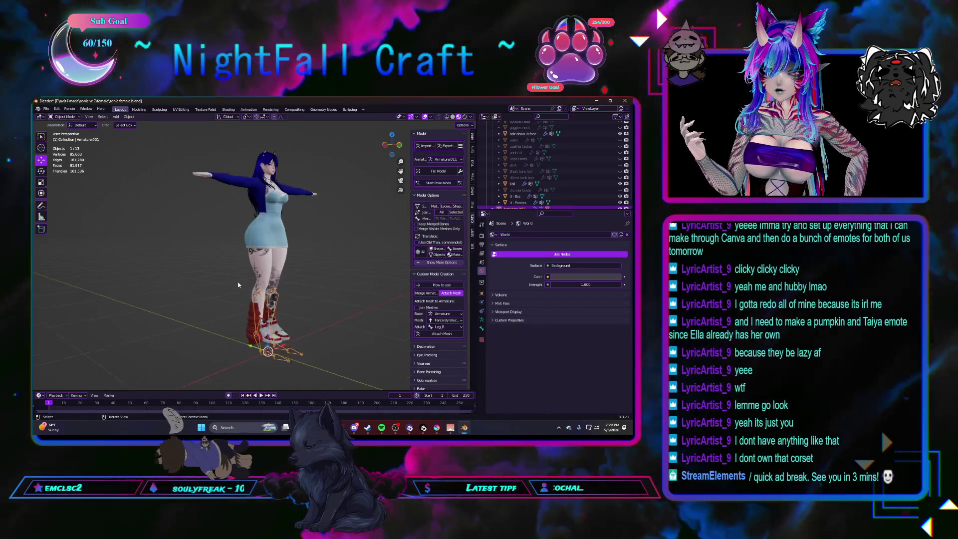
{"action": "scroll", "coordinate": [238, 285], "scroll_direction": "up", "scroll_amount": 2}
{"action": "scroll", "coordinate": [255, 277], "scroll_direction": "up", "scroll_amount": 2}
{"action": "scroll", "coordinate": [279, 262], "scroll_direction": "up", "scroll_amount": 2}
{"action": "scroll", "coordinate": [263, 302], "scroll_direction": "up", "scroll_amount": 1}
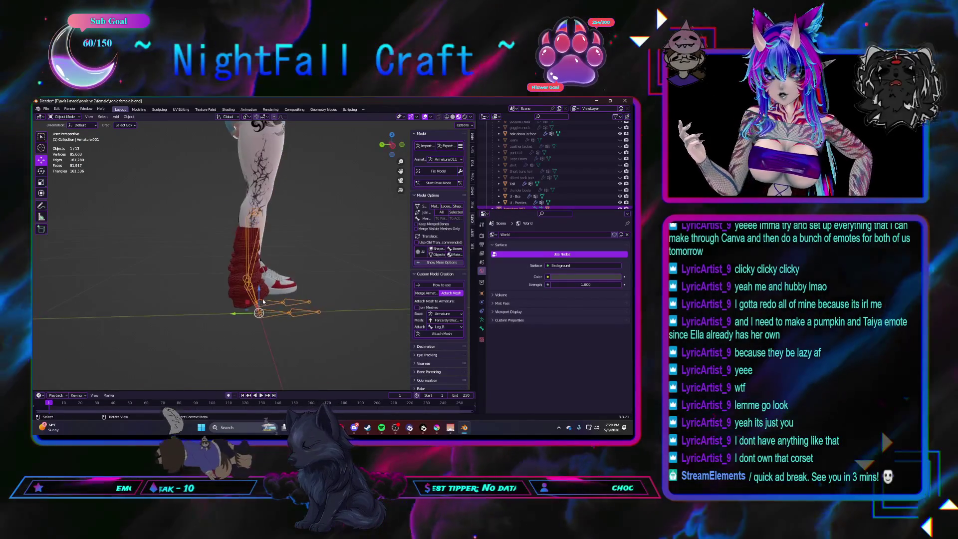
Move the leg-warmer armature up onto the avatar's calves
{"action": "key", "text": "g"}
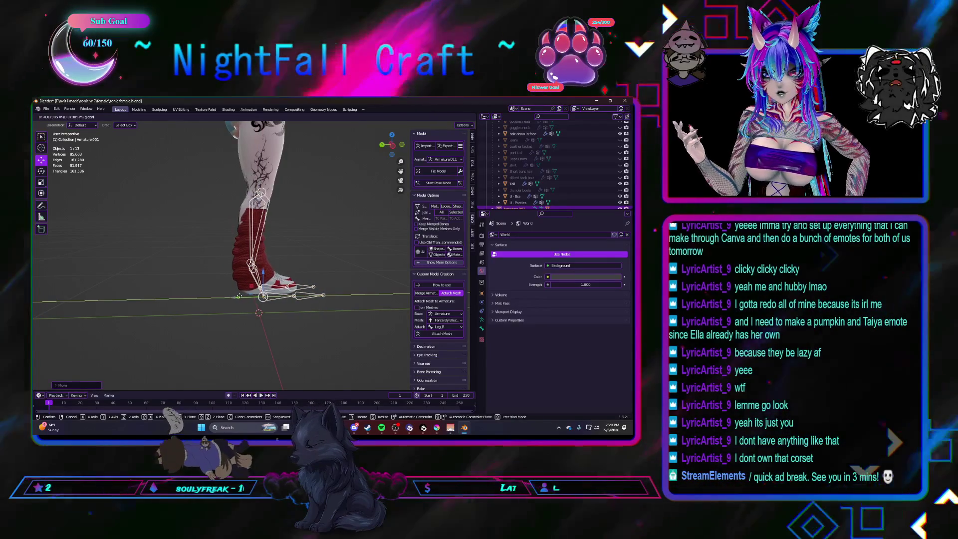
{"action": "key", "text": "Return"}
{"action": "mouse_move", "coordinate": [225, 306]}
{"action": "middle_mouse_down"}
{"action": "mouse_move", "coordinate": [305, 306]}
{"action": "mouse_move", "coordinate": [316, 280]}
{"action": "middle_mouse_up"}
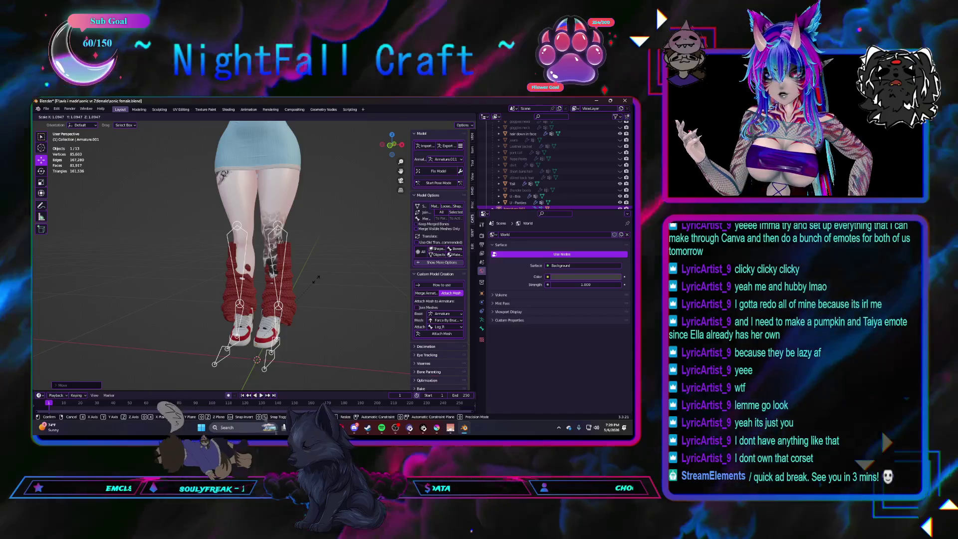
Scale the leg warmers along the X axis to fit the width of the legs
{"action": "key", "text": "s"}
{"action": "key", "text": "x"}
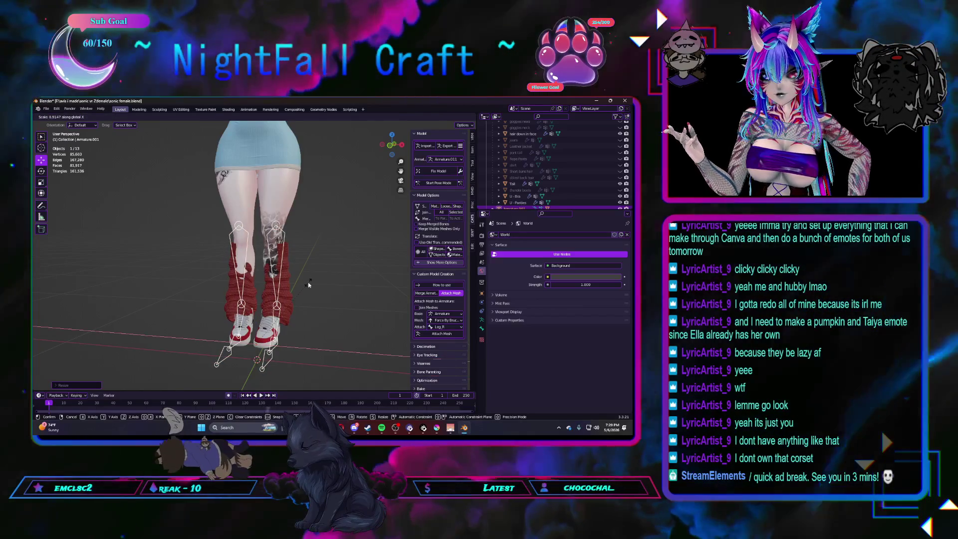
{"action": "left_click", "coordinate": [308, 282]}
{"action": "key", "text": "Tab"}
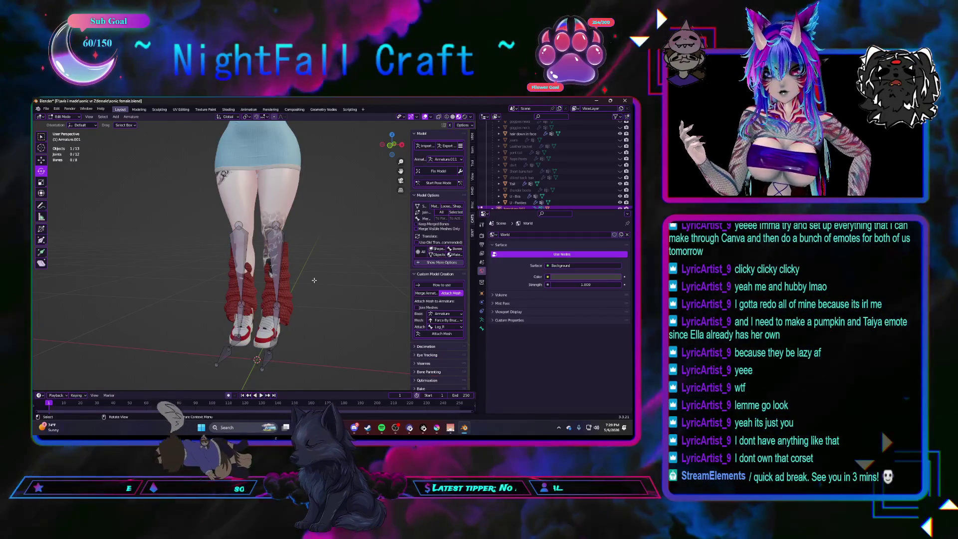
{"action": "key", "text": "Tab"}
{"action": "scroll", "coordinate": [319, 278], "scroll_direction": "down", "scroll_amount": 3}
Delete the Armature.001 leg-warmer armature from the outliner
{"action": "left_click", "coordinate": [514, 196]}
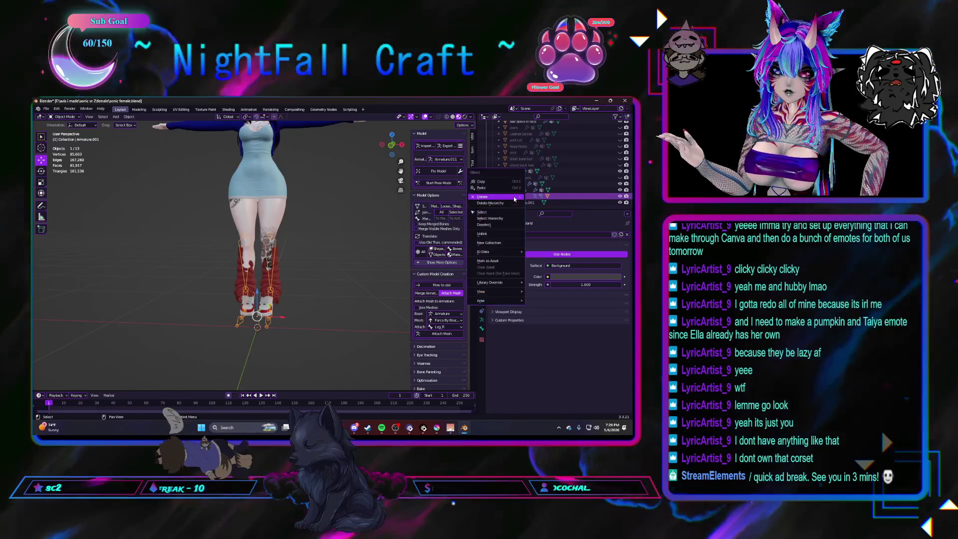
{"action": "right_click", "coordinate": [514, 200]}
{"action": "left_click", "coordinate": [524, 219]}
Delete the right leg warmer's vertices from the Knit Leg Warmers mesh, leaving one warmer
{"action": "left_click", "coordinate": [280, 287]}
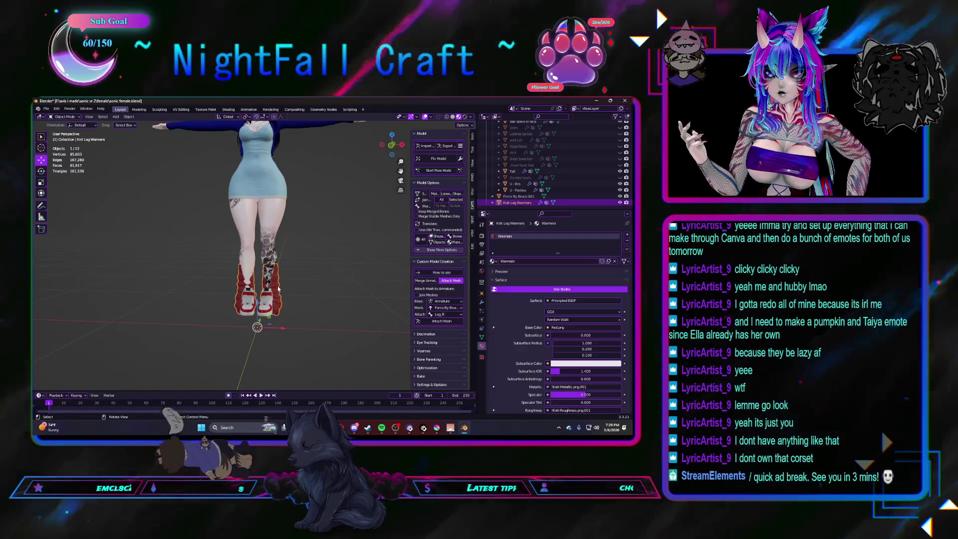
{"action": "key", "text": "Tab"}
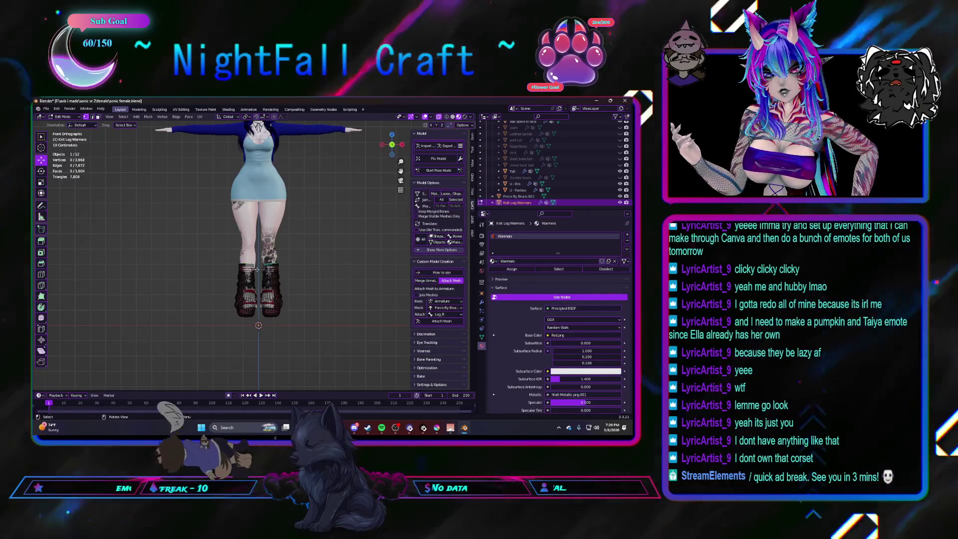
{"action": "left_click_drag", "start_coordinate": [256, 252], "coordinate": [307, 332]}
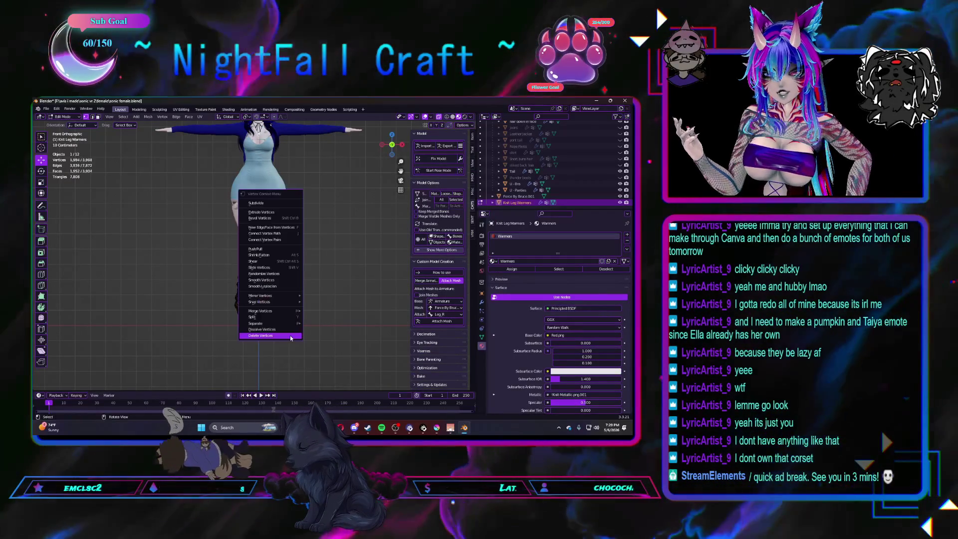
{"action": "key", "text": "x"}
{"action": "left_click", "coordinate": [289, 336]}
{"action": "key", "text": "Tab"}
{"action": "scroll", "coordinate": [300, 291], "scroll_direction": "up", "scroll_amount": 3}
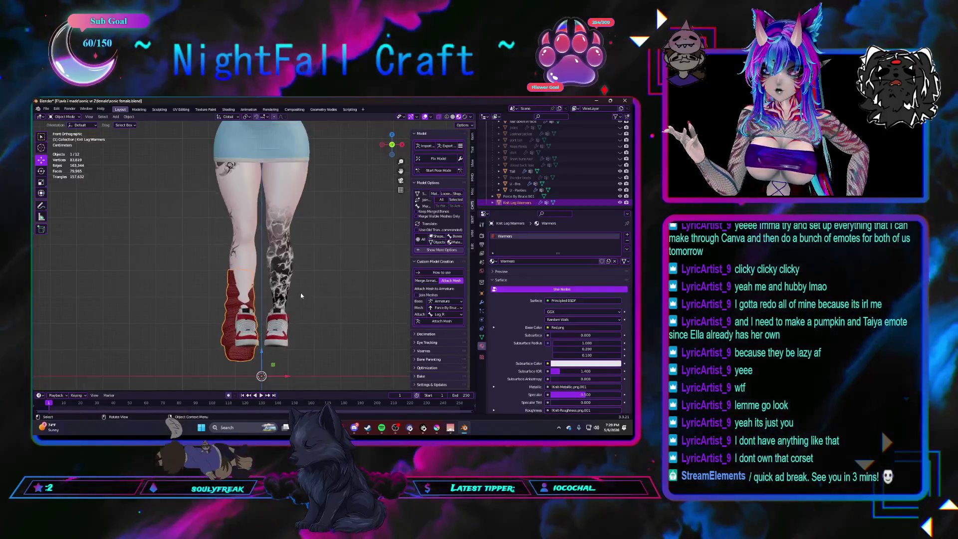
Set the remaining warmer's origin to its geometry and nudge it along X onto one leg
{"action": "left_click", "coordinate": [129, 117]}
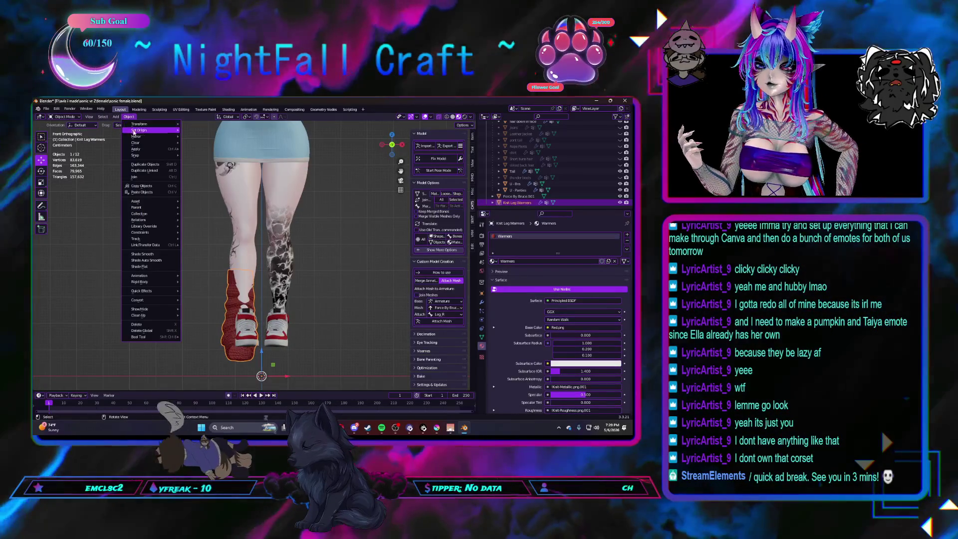
{"action": "left_click", "coordinate": [206, 137]}
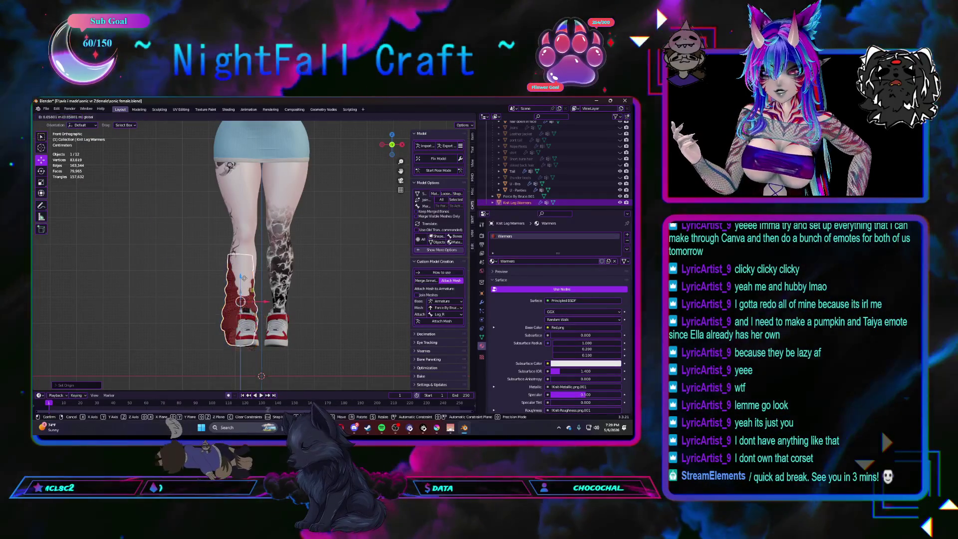
{"action": "left_click", "coordinate": [265, 296]}
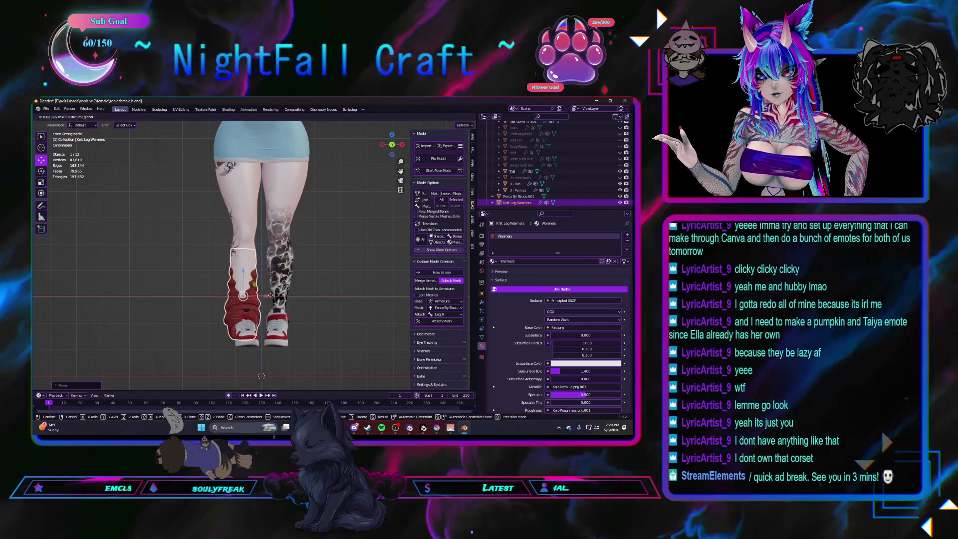
{"action": "key", "text": "g"}
{"action": "key", "text": "x"}
{"action": "left_click", "coordinate": [265, 296]}
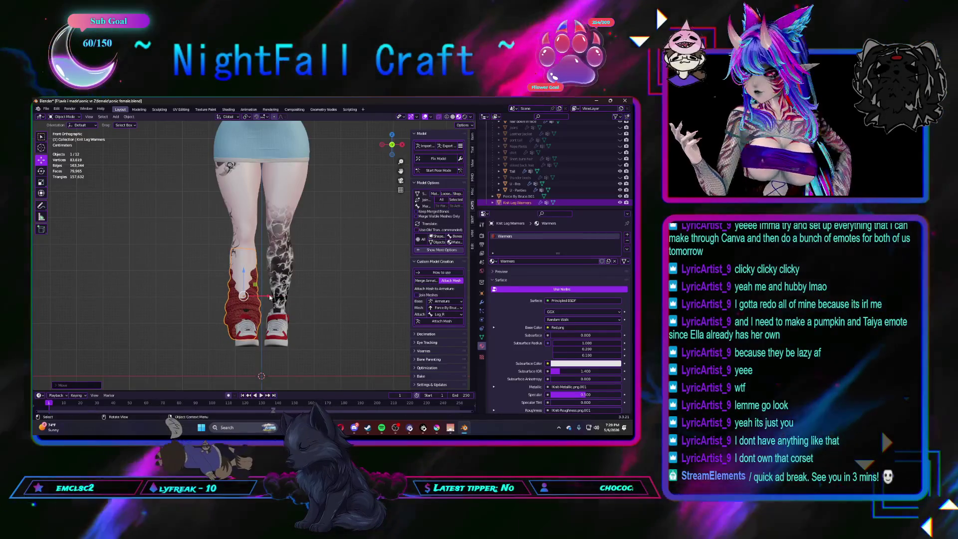